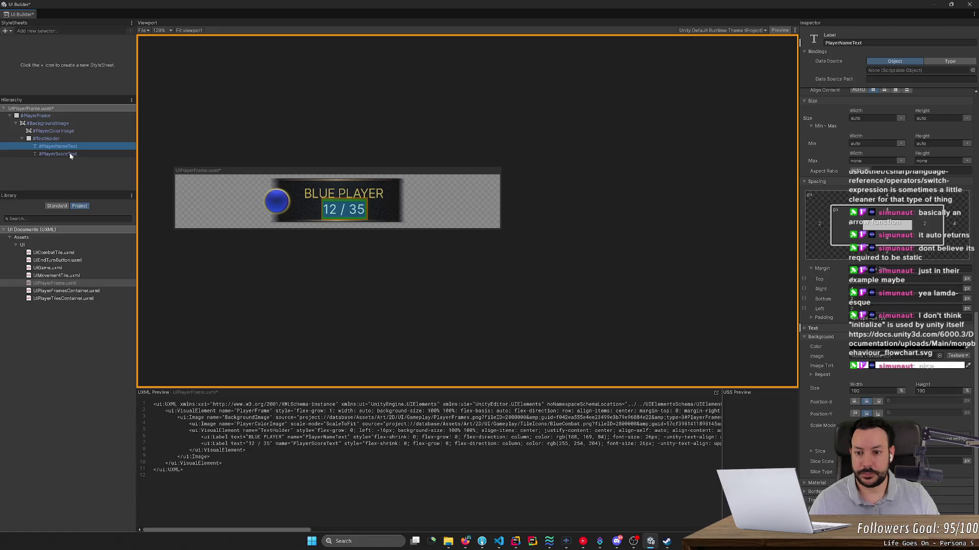
Step: Select the PlayerNameText label and give it a minimum width of 160 px
{"action": "left_click", "coordinate": [70, 156]}
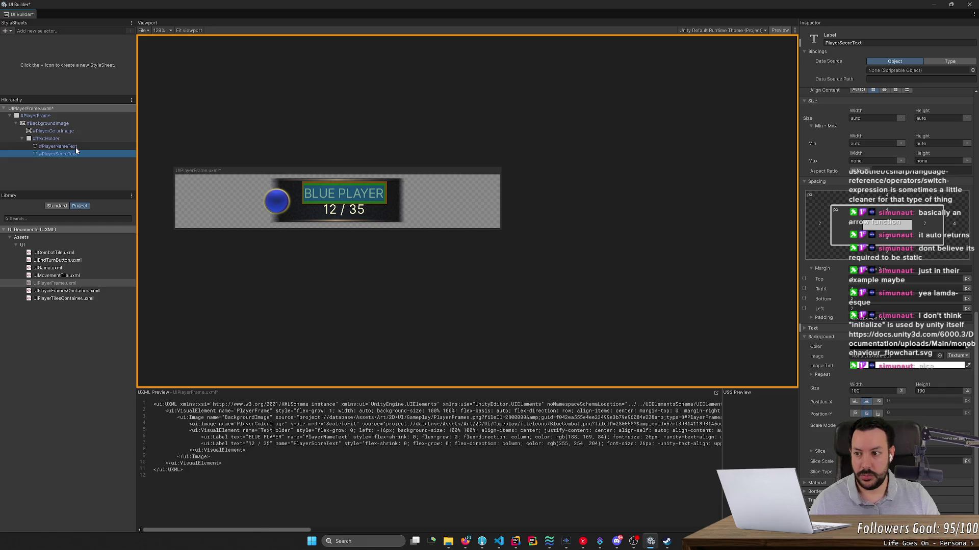
{"action": "left_click", "coordinate": [75, 148]}
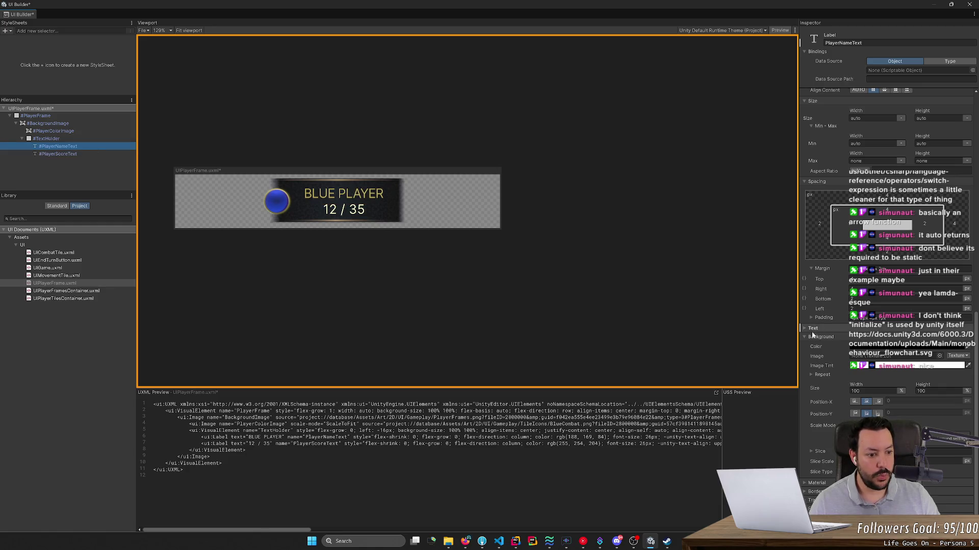
{"action": "scroll", "coordinate": [808, 340], "scroll_direction": "up", "scroll_amount": 5}
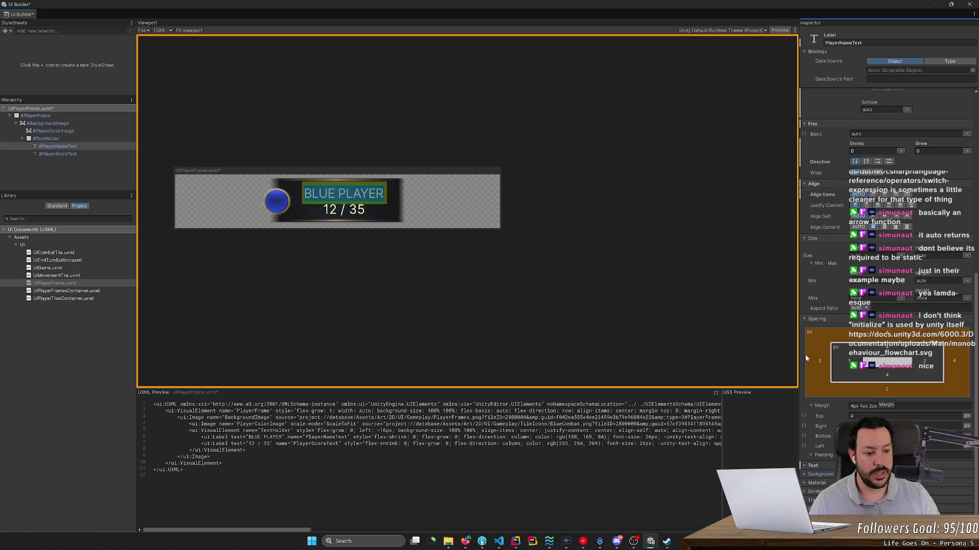
{"action": "left_click", "coordinate": [804, 466]}
{"action": "scroll", "coordinate": [805, 466], "scroll_direction": "down", "scroll_amount": 4}
{"action": "scroll", "coordinate": [807, 468], "scroll_direction": "down", "scroll_amount": 6}
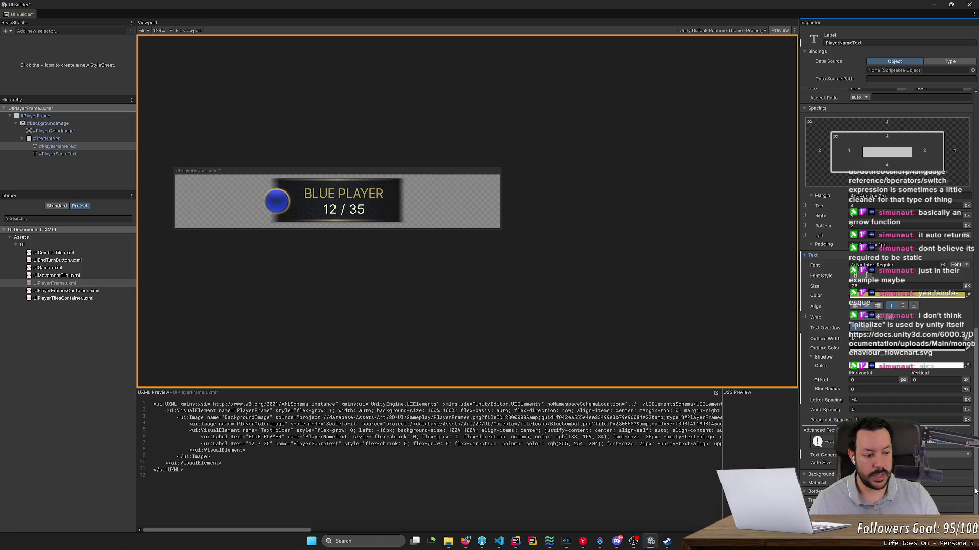
{"action": "left_click_drag", "start_coordinate": [975, 491], "coordinate": [975, 250]}
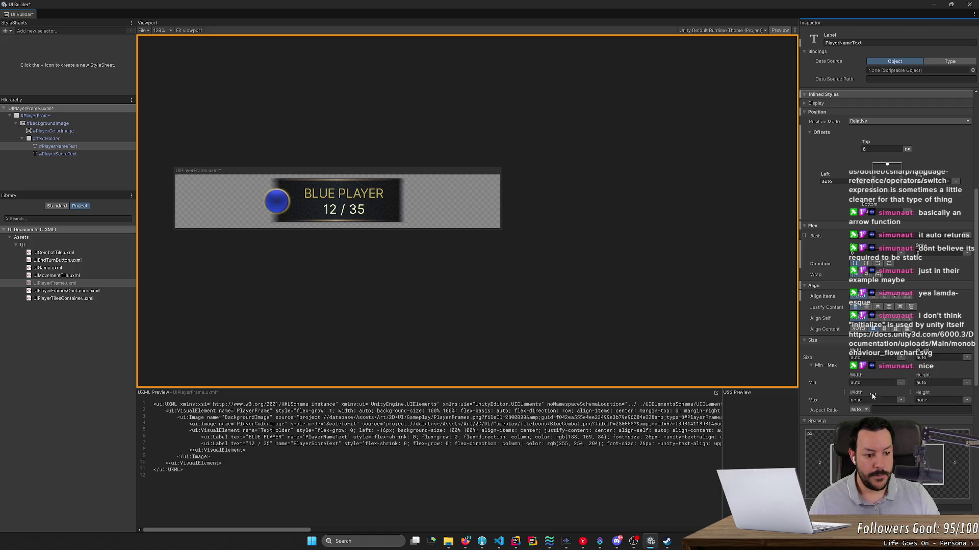
{"action": "left_click_drag", "start_coordinate": [856, 376], "coordinate": [913, 384]}
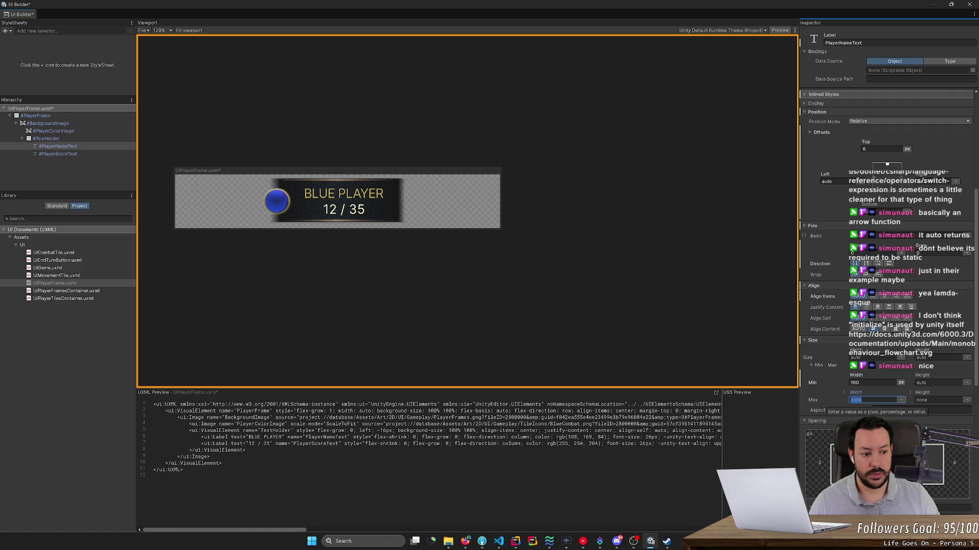
Step: Try 160 and 170 px width limits, then set Min Width to 165 px
{"action": "type", "text": "160"}
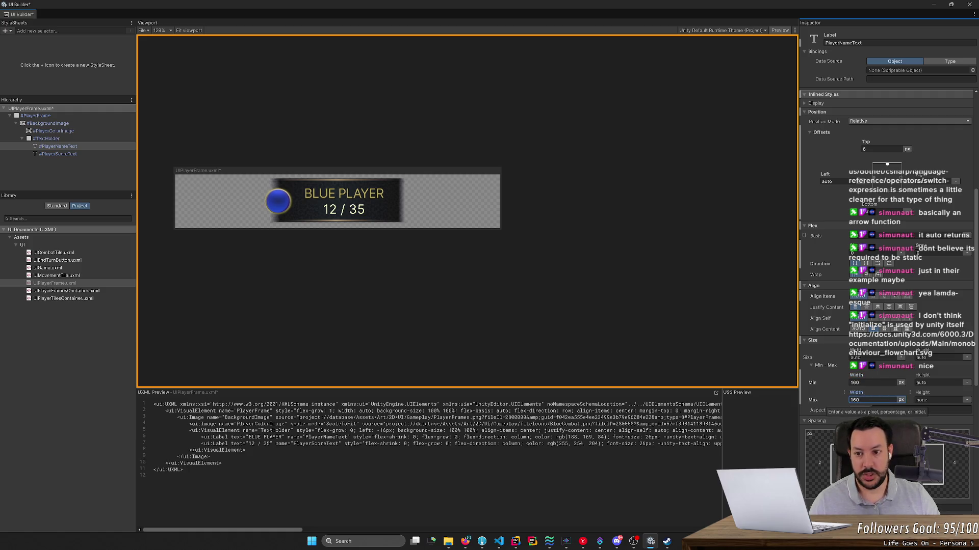
{"action": "key", "text": "Return"}
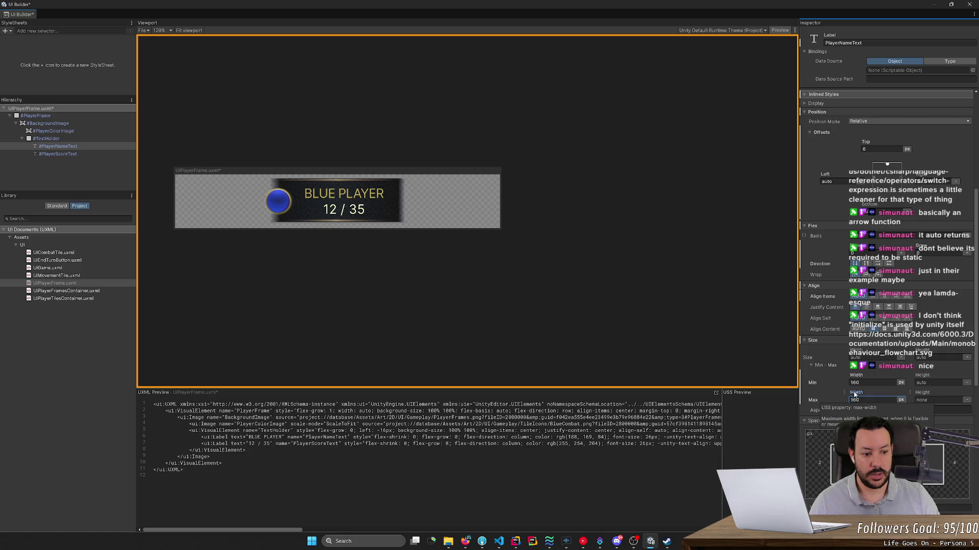
{"action": "left_click_drag", "start_coordinate": [854, 394], "coordinate": [859, 394]}
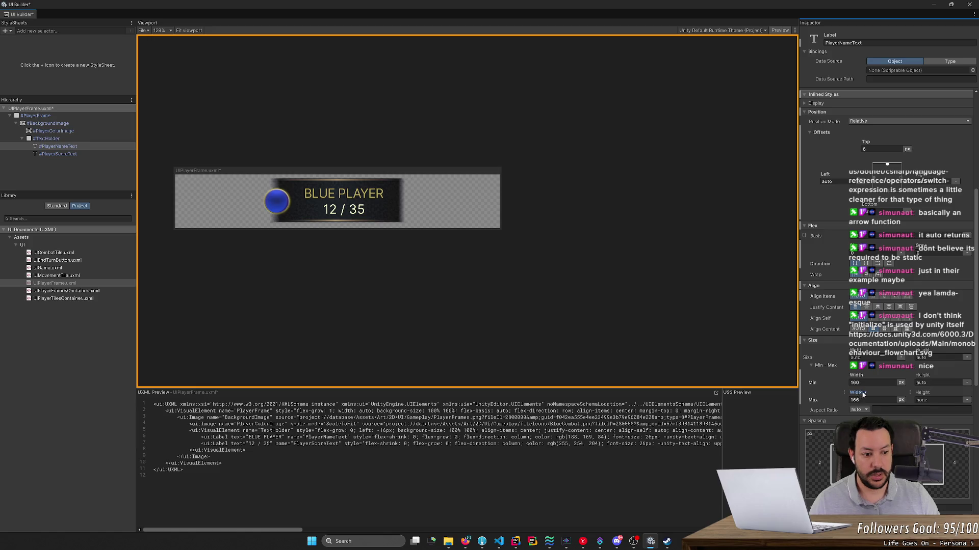
{"action": "left_click", "coordinate": [856, 400]}
{"action": "type", "text": "170"}
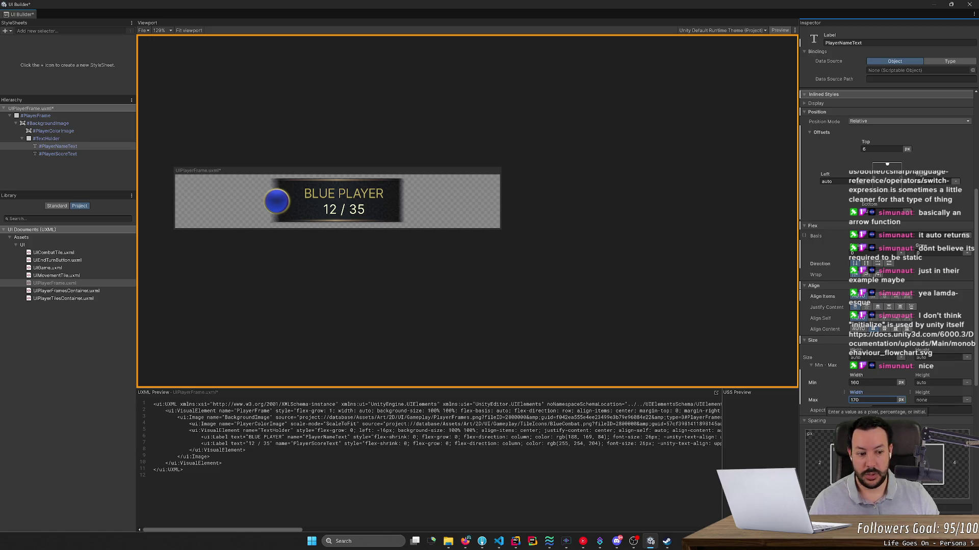
{"action": "left_click", "coordinate": [872, 383]}
{"action": "type", "text": "170"}
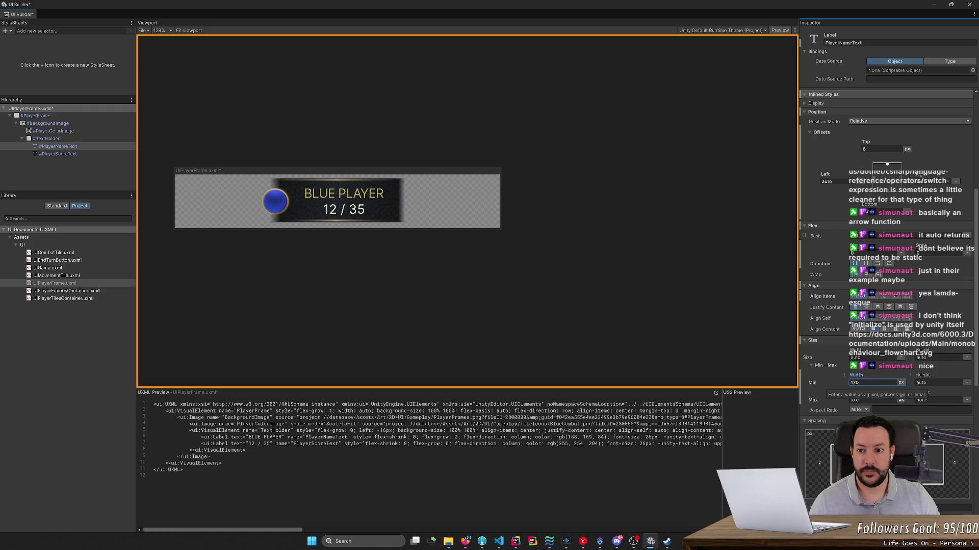
{"action": "key", "text": "ctrl+a"}
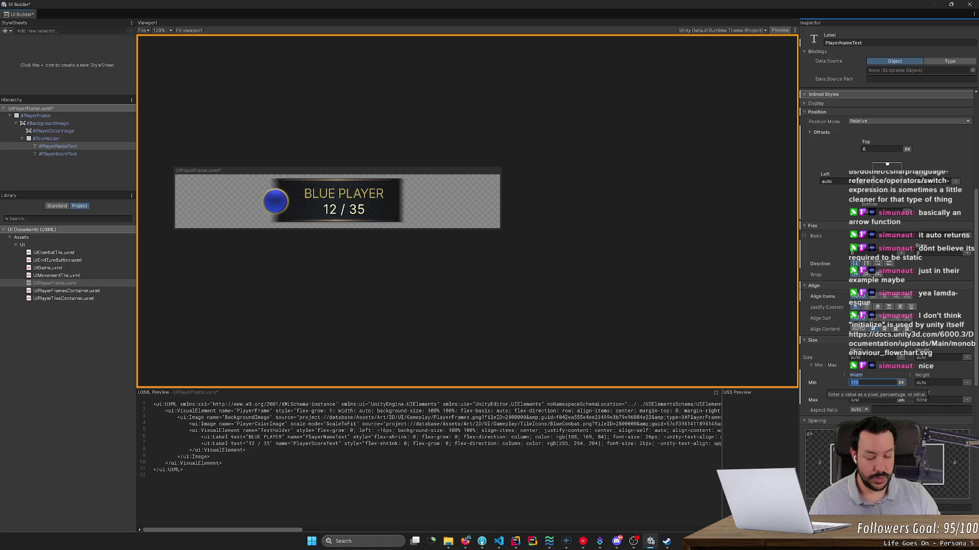
{"action": "type", "text": "165"}
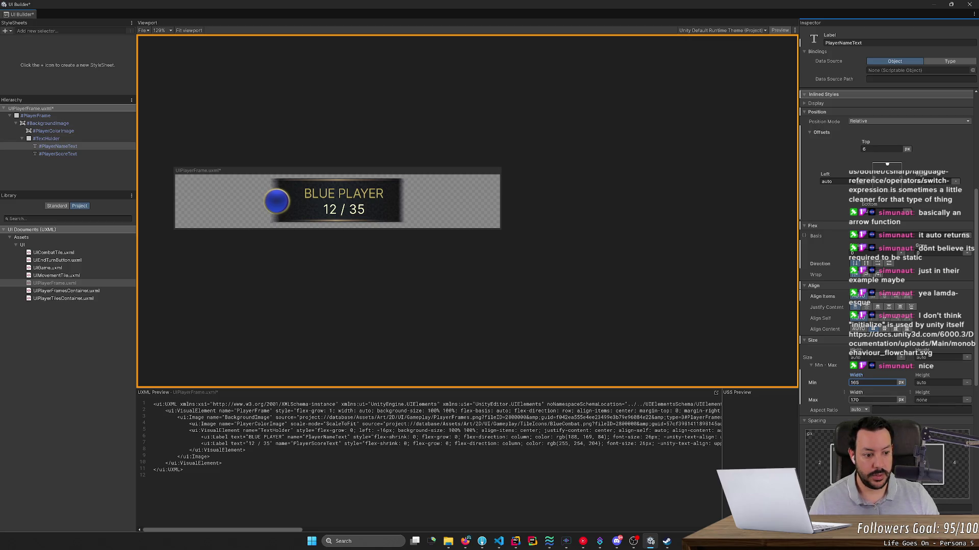
Step: Set Max Width and Width to 165 px and deselect the label
{"action": "left_click", "coordinate": [871, 400]}
{"action": "type", "text": "165"}
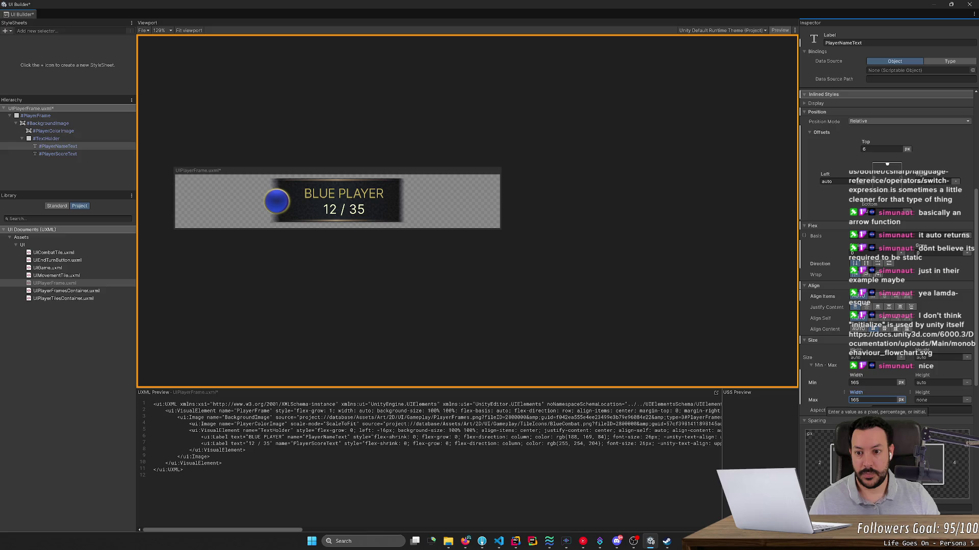
{"action": "key", "text": "Return"}
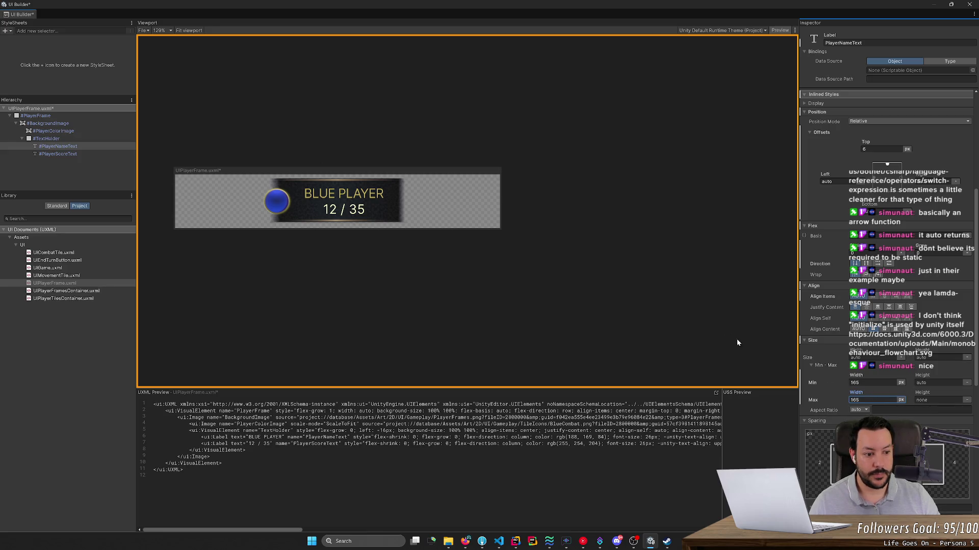
{"action": "left_click", "coordinate": [854, 357]}
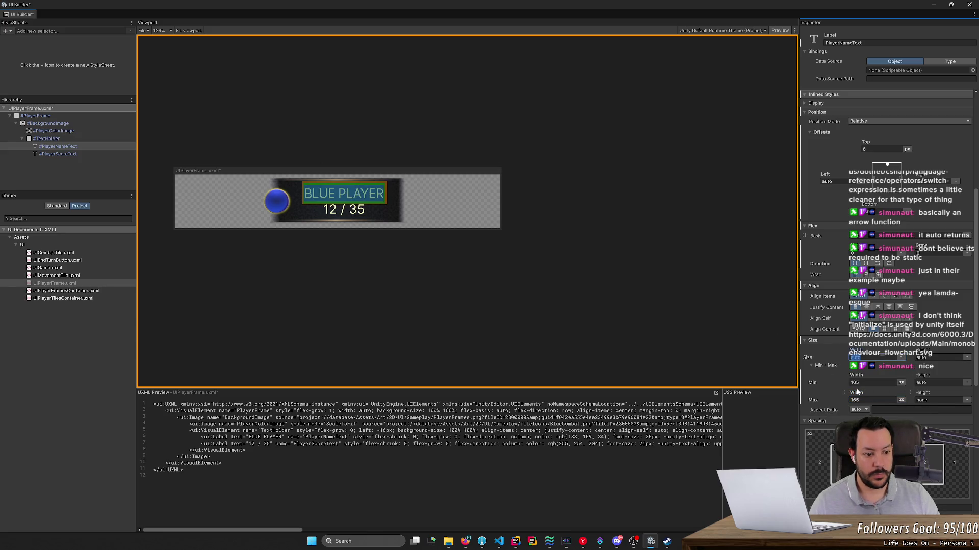
{"action": "type", "text": "165"}
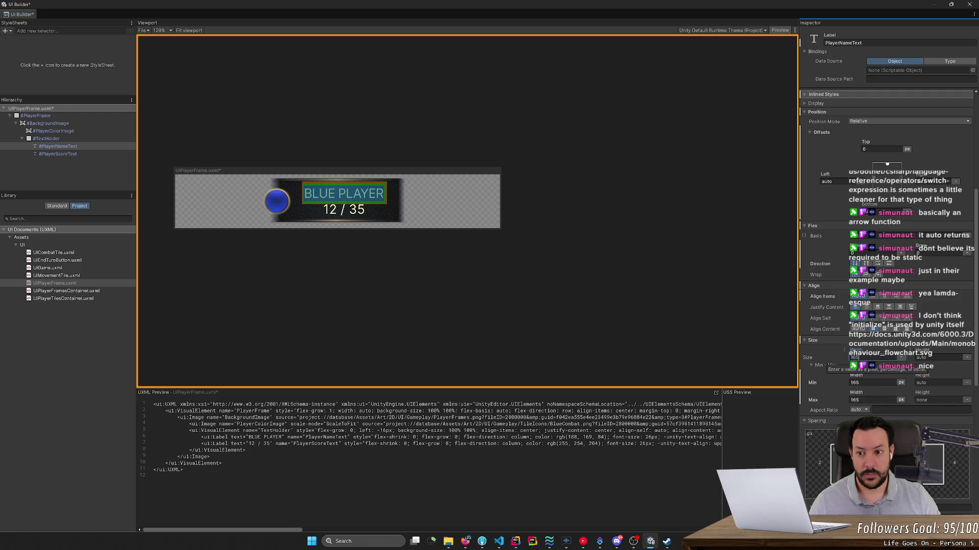
{"action": "left_click", "coordinate": [690, 341]}
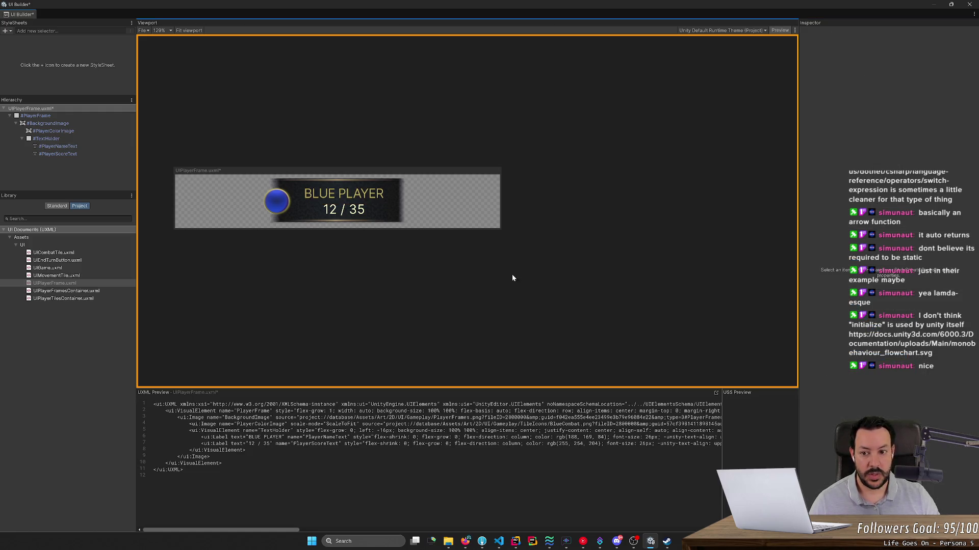
Step: Close UI Builder, check the HUD frames in play mode in a widened Game view, then stop
{"action": "left_click", "coordinate": [969, 4]}
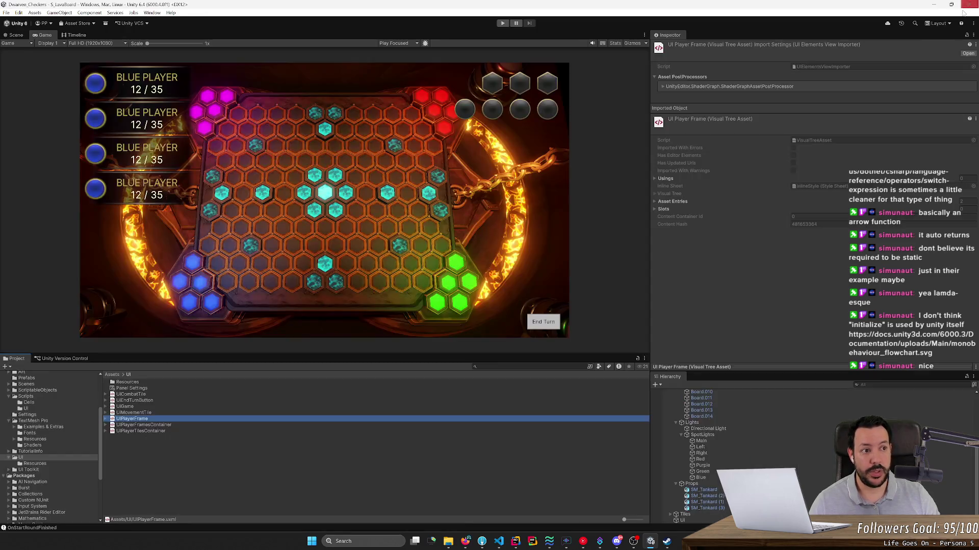
{"action": "left_click", "coordinate": [502, 23]}
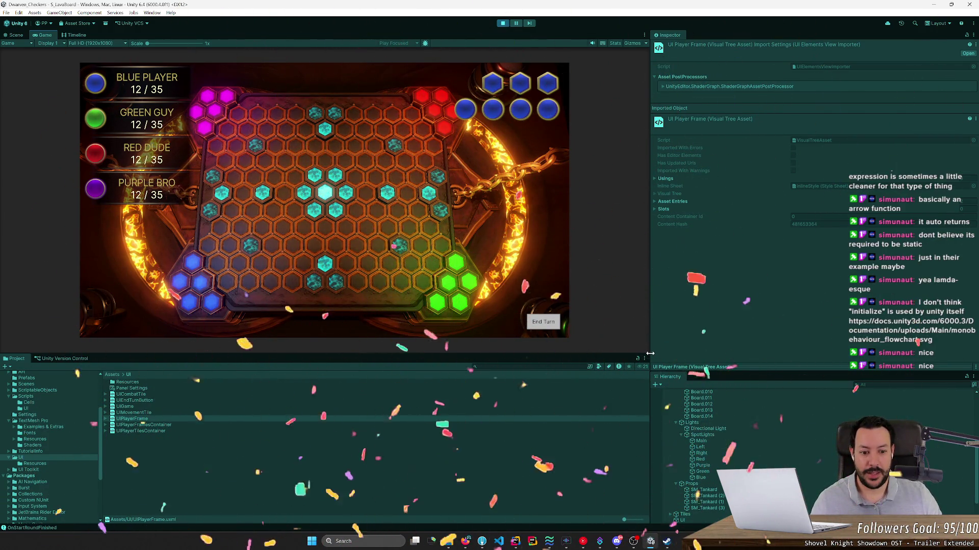
{"action": "left_click_drag", "start_coordinate": [650, 353], "coordinate": [751, 353]}
{"action": "mouse_move", "coordinate": [533, 355]}
{"action": "left_mouse_down"}
{"action": "mouse_move", "coordinate": [531, 363]}
{"action": "mouse_move", "coordinate": [533, 342]}
{"action": "mouse_move", "coordinate": [535, 386]}
{"action": "left_mouse_up"}
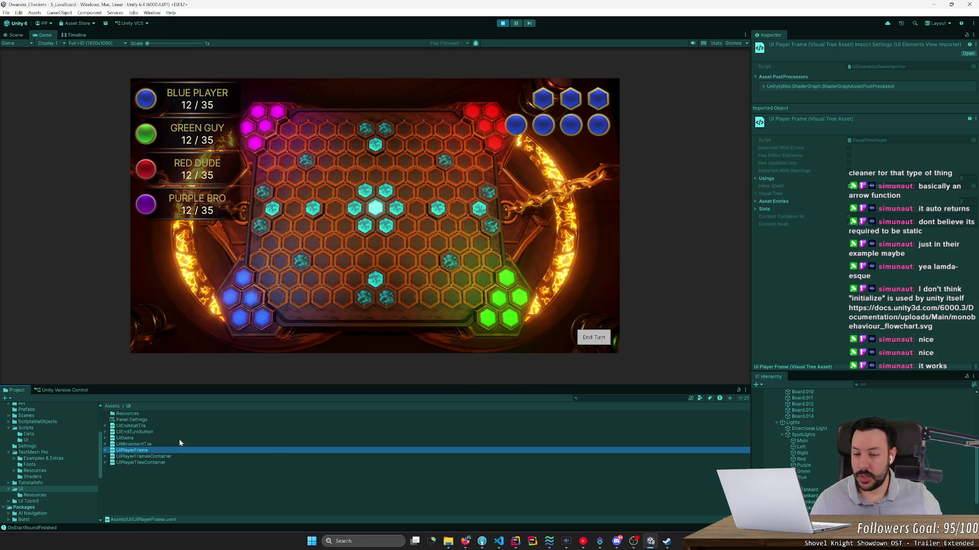
{"action": "left_click", "coordinate": [502, 23]}
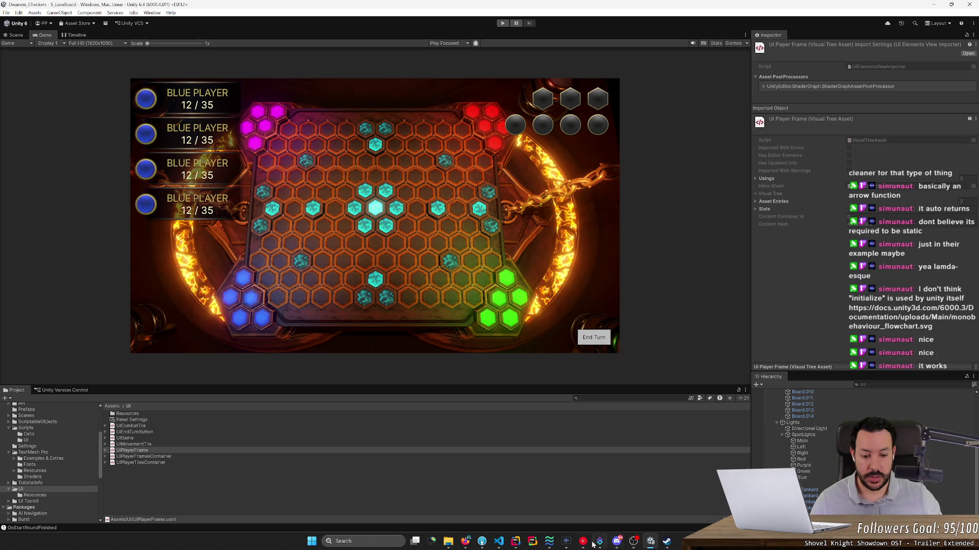
{"action": "left_click", "coordinate": [515, 541]}
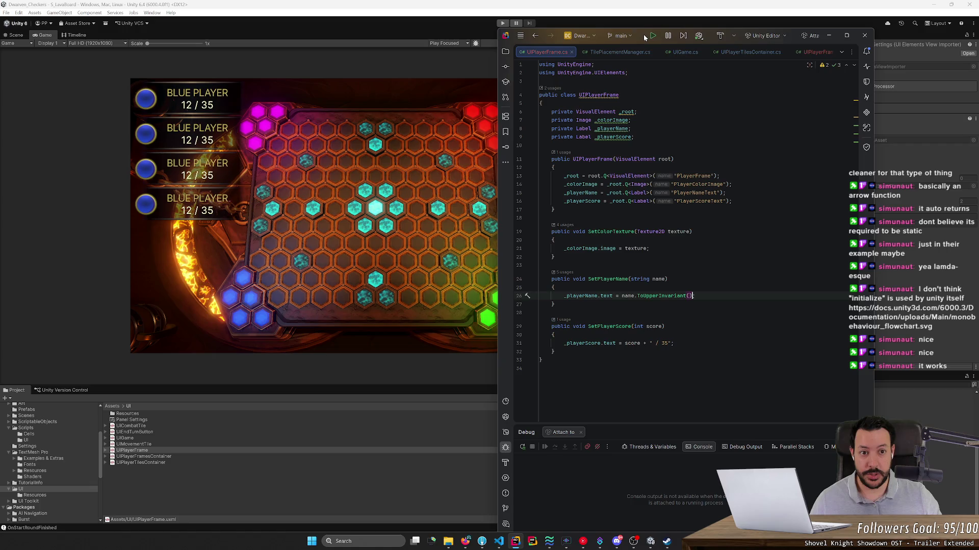
Step: Dock Rider on the left half of the screen and Unity on the right
{"action": "mouse_move", "coordinate": [644, 39]}
{"action": "left_mouse_down"}
{"action": "mouse_move", "coordinate": [415, 116]}
{"action": "mouse_move", "coordinate": [76, 117]}
{"action": "mouse_move", "coordinate": [1, 153]}
{"action": "left_mouse_up"}
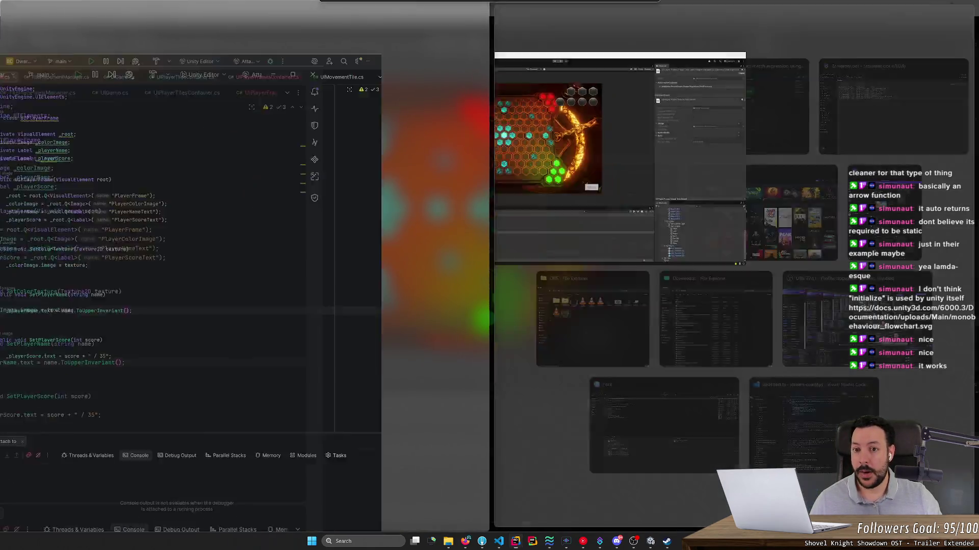
{"action": "left_click", "coordinate": [639, 18]}
{"action": "mouse_move", "coordinate": [639, 7]}
{"action": "left_mouse_down"}
{"action": "mouse_move", "coordinate": [662, 123]}
{"action": "mouse_move", "coordinate": [978, 153]}
{"action": "left_mouse_up"}
{"action": "left_click_drag", "start_coordinate": [488, 131], "coordinate": [334, 130]}
Step: In GameManager.cs EndRound, add a UIGame.Instance.SetPlayerScore call
{"action": "left_click", "coordinate": [225, 148]}
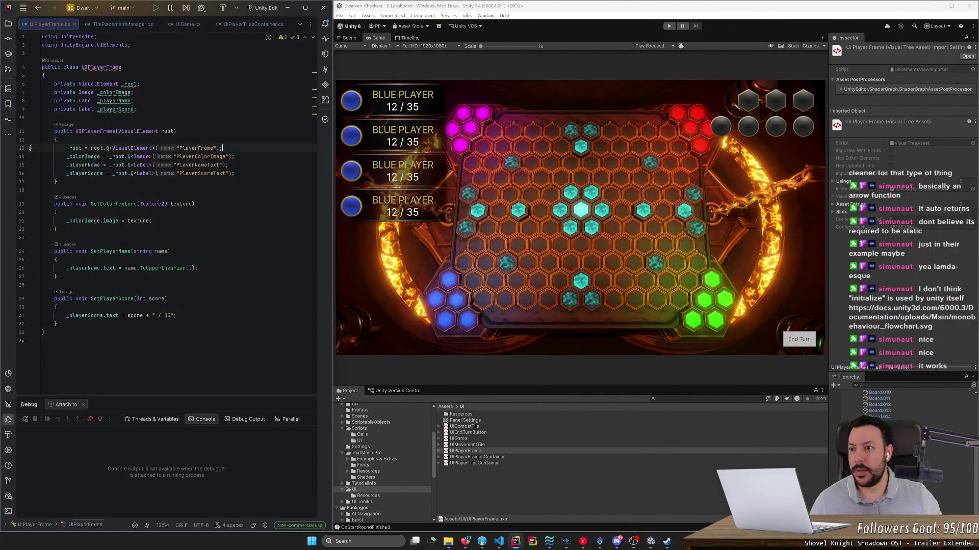
{"action": "left_click", "coordinate": [300, 24]}
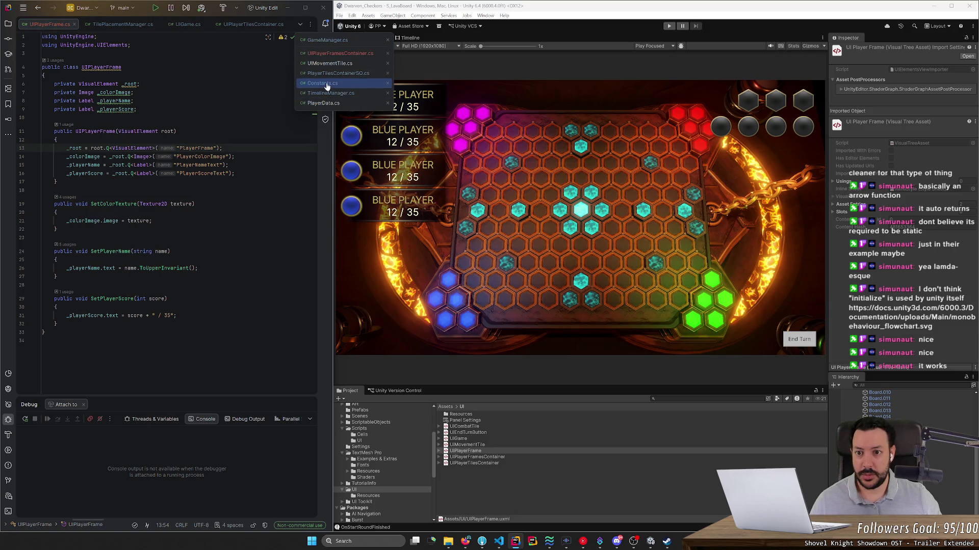
{"action": "left_click", "coordinate": [327, 39]}
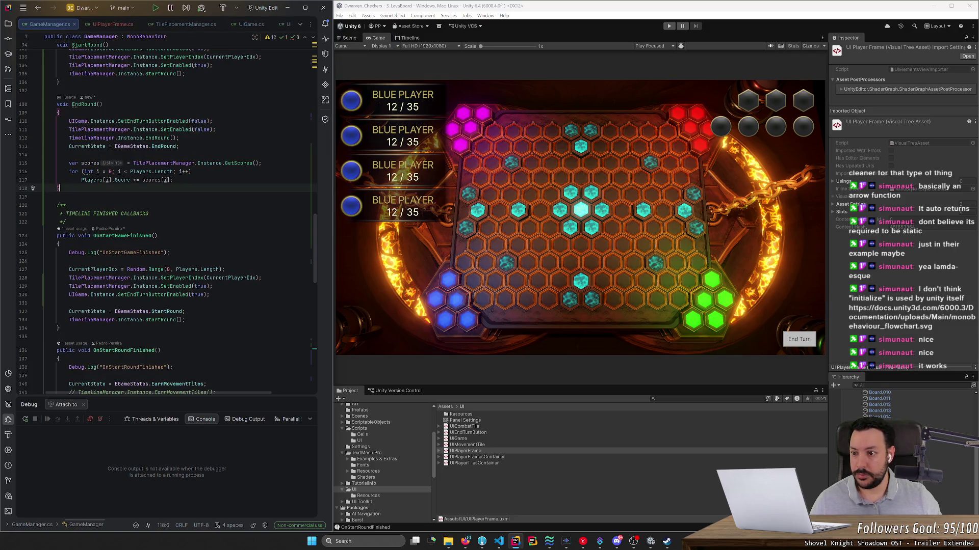
{"action": "key", "text": "Return"}
{"action": "key", "text": "Return"}
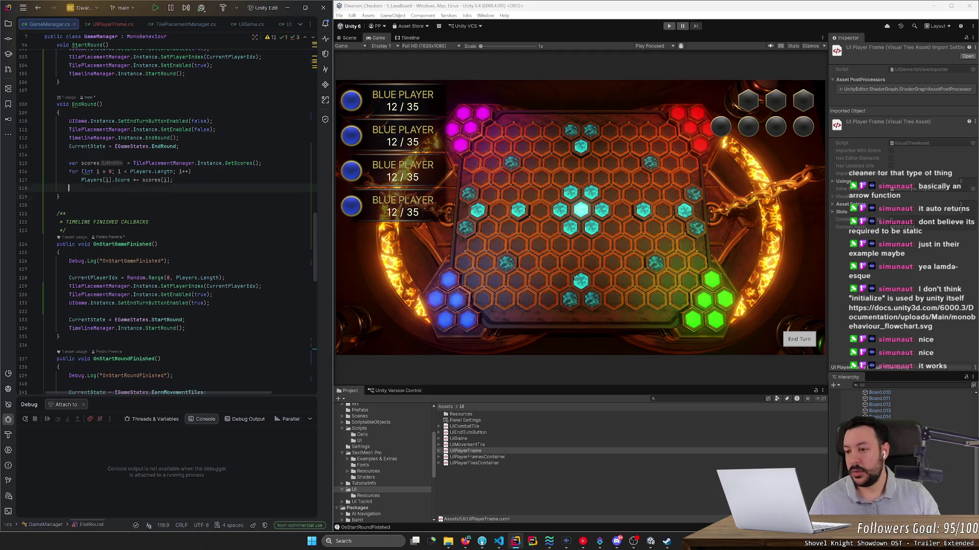
{"action": "key", "text": "Up"}
{"action": "type", "text": "IO"}
{"action": "key", "text": "BackSpace"}
{"action": "key", "text": "BackSpace"}
{"action": "type", "text": "UI"}
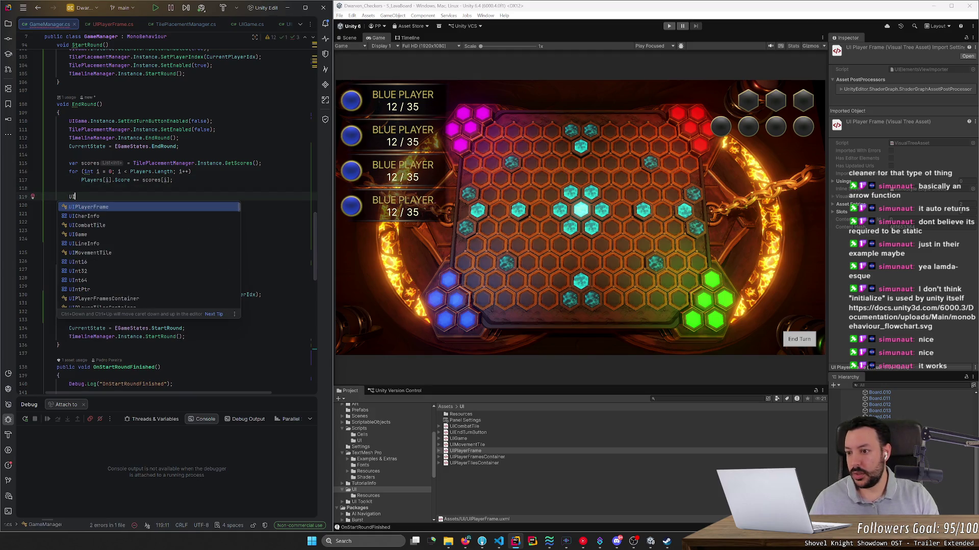
{"action": "type", "text": "Game.Instance"}
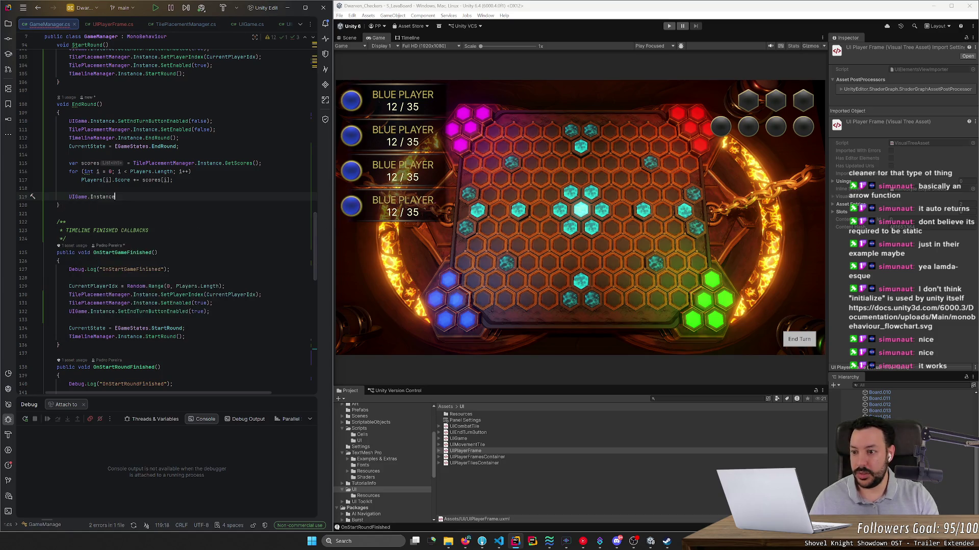
{"action": "type", "text": ".Set"}
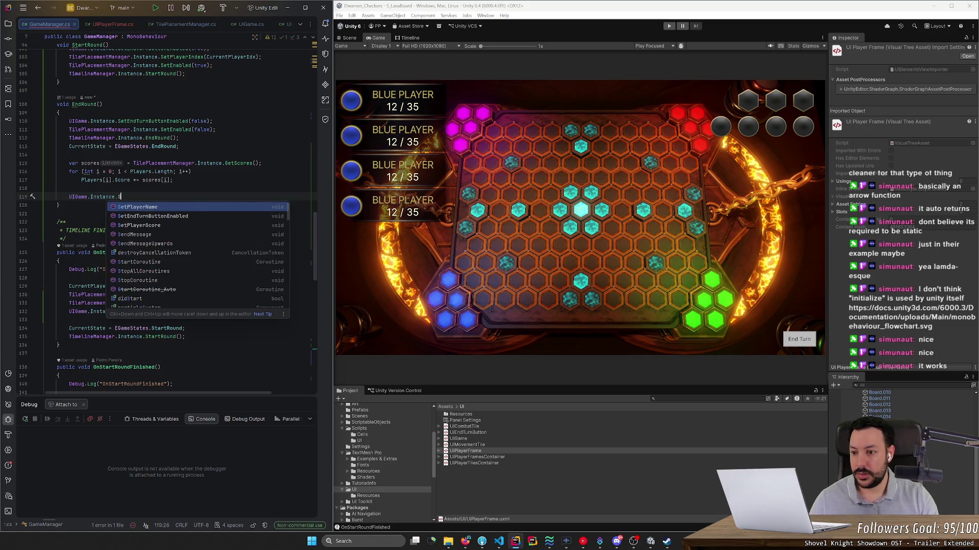
{"action": "key", "text": "Down"}
{"action": "key", "text": "Down"}
{"action": "key", "text": "Return"}
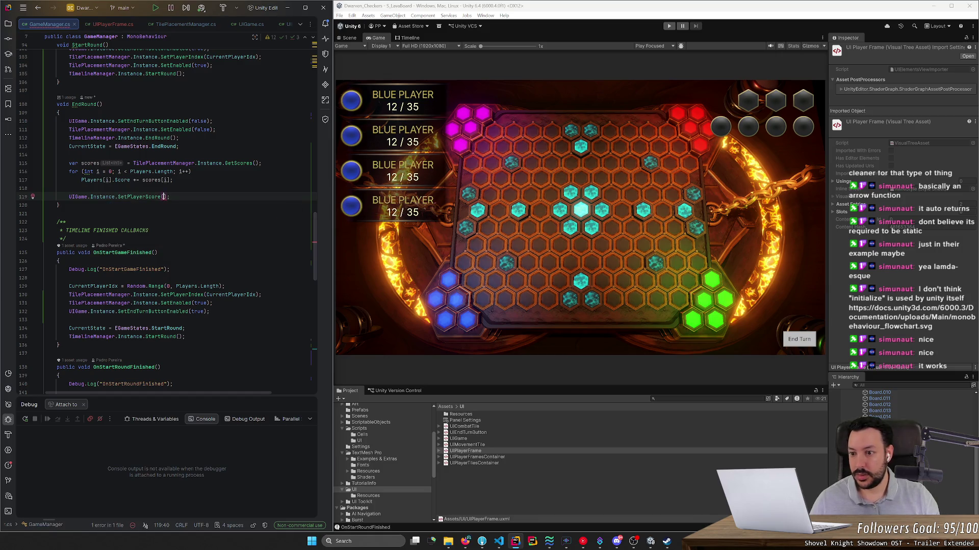
{"action": "key", "text": "ctrl+space"}
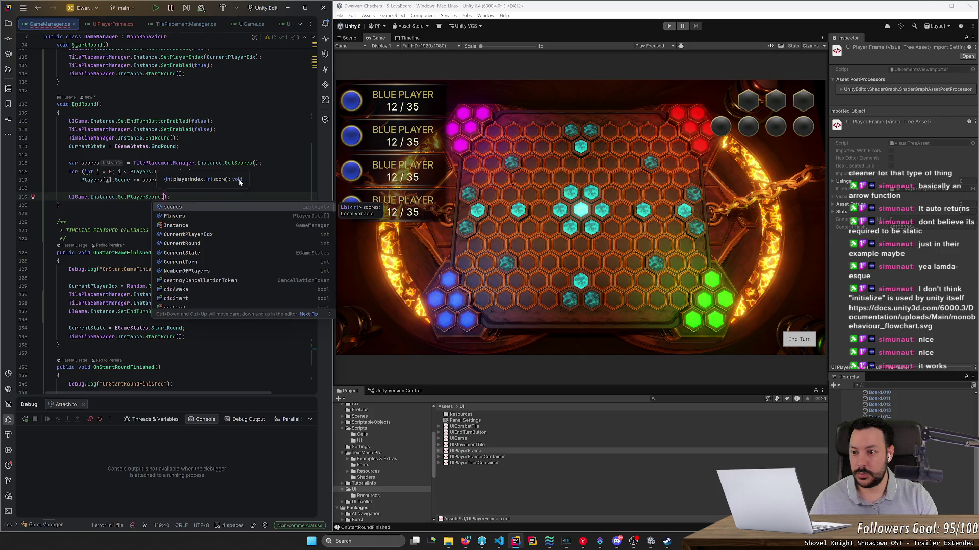
{"action": "key", "text": "Escape"}
Step: Move the SetPlayerScore call into the for loop, after the score update, inside new braces
{"action": "key", "text": "alt+shift+Up"}
{"action": "key", "text": "alt+shift+Up"}
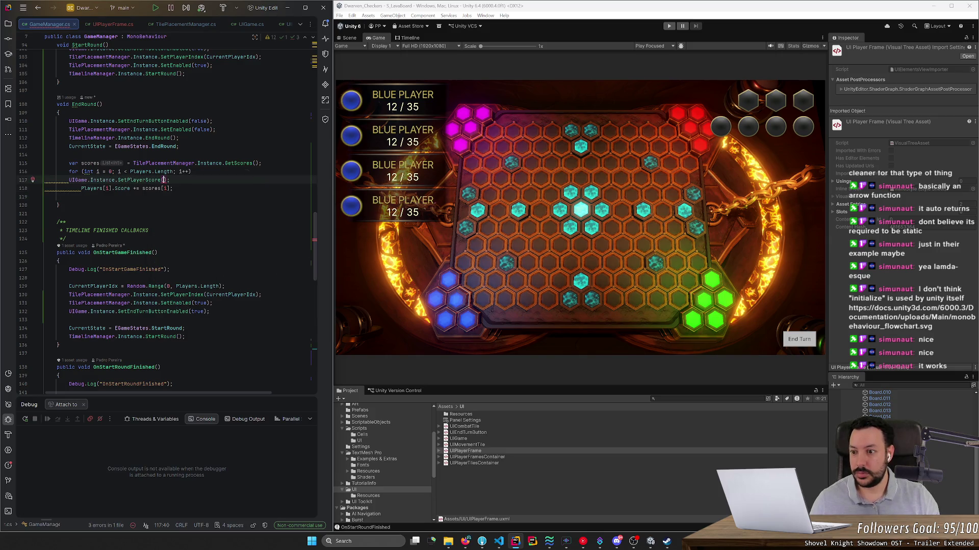
{"action": "key", "text": "Up"}
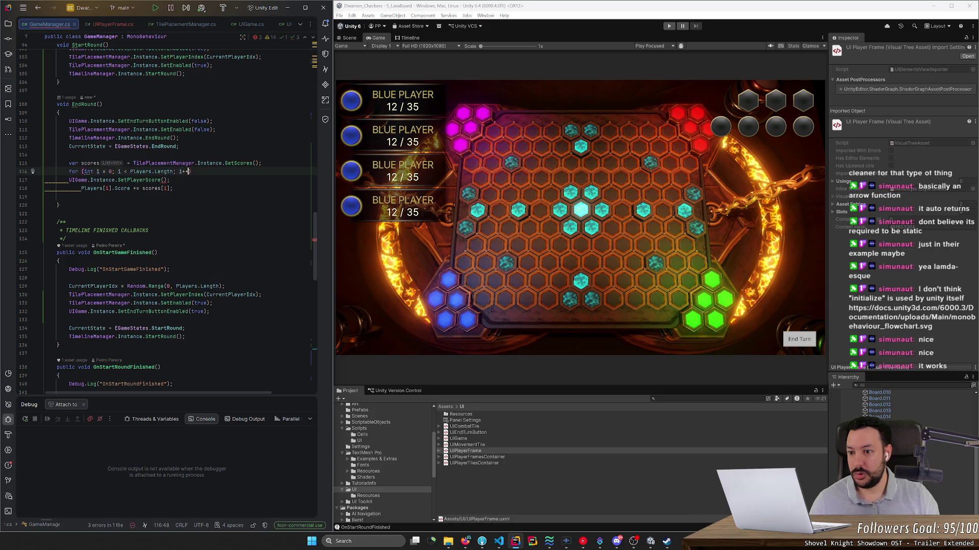
{"action": "key", "text": "Return"}
{"action": "key", "text": "alt+8"}
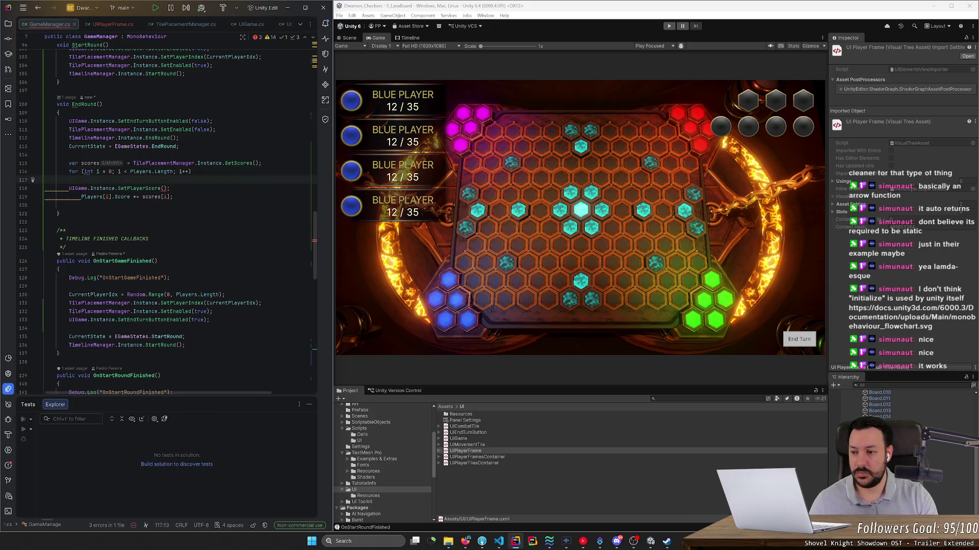
{"action": "key", "text": "Escape"}
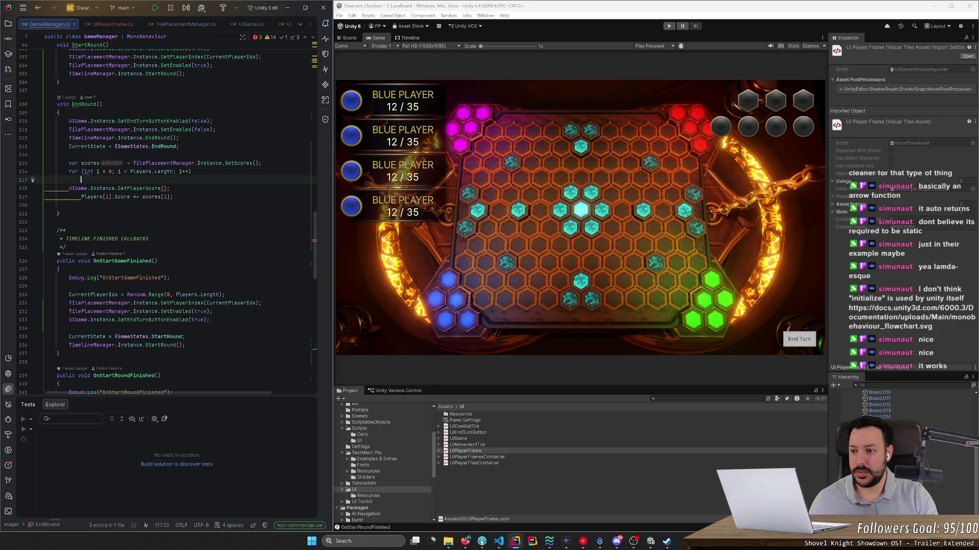
{"action": "type", "text": "{"}
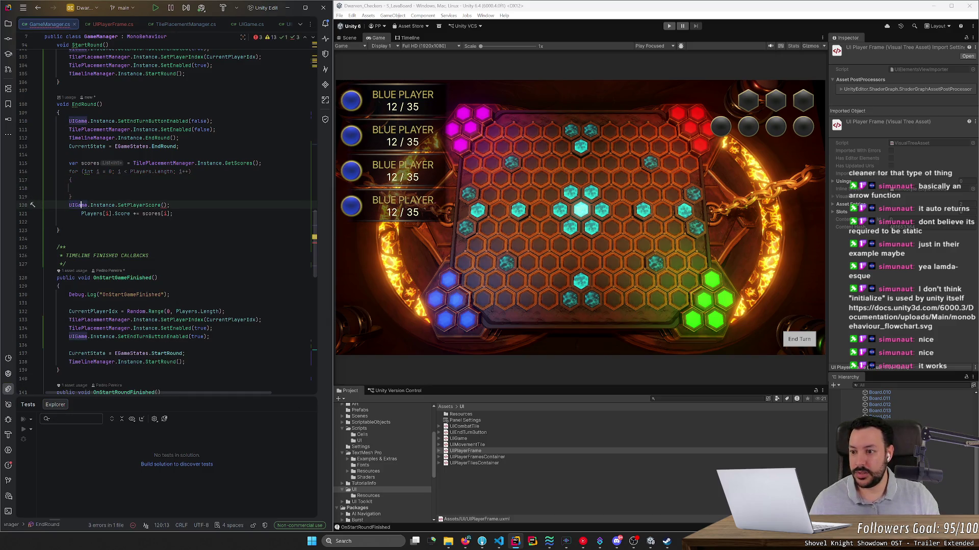
{"action": "key", "text": "shift+Down"}
{"action": "key", "text": "Up"}
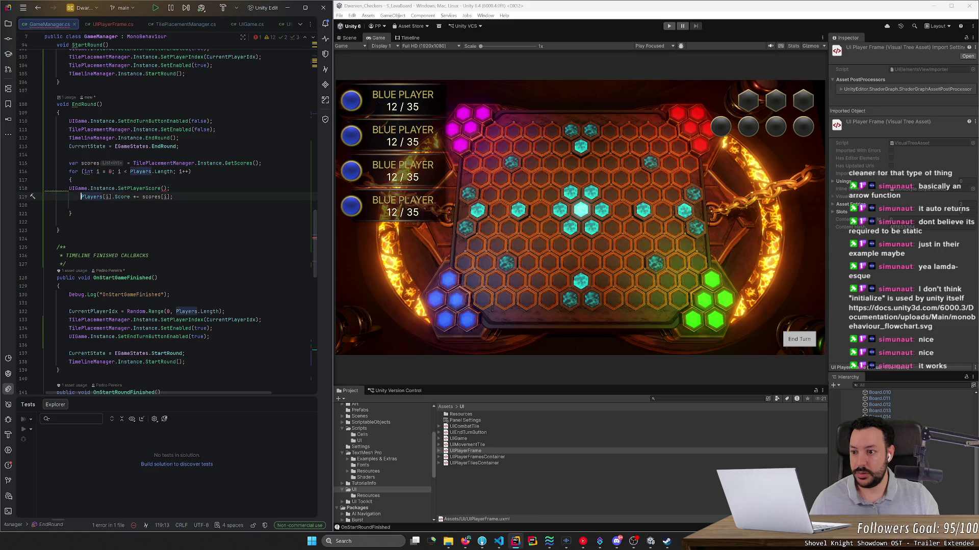
{"action": "key", "text": "alt+shift+Down"}
{"action": "key", "text": "Tab"}
{"action": "key", "text": "Down"}
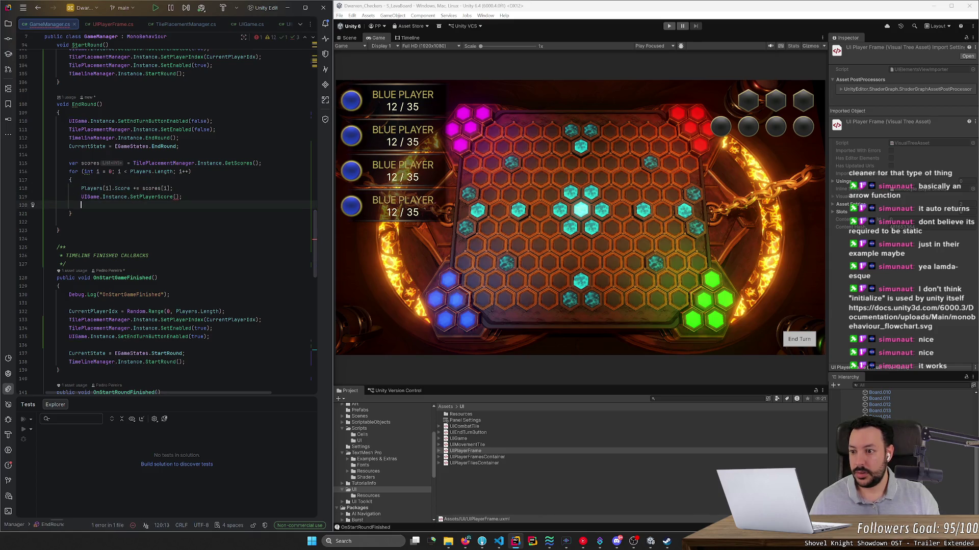
{"action": "key", "text": "ctrl+x"}
Step: Fill in the arguments as SetPlayerScore(i, Players[i].Score) and review the EndRound loop
{"action": "key", "text": "Left"}
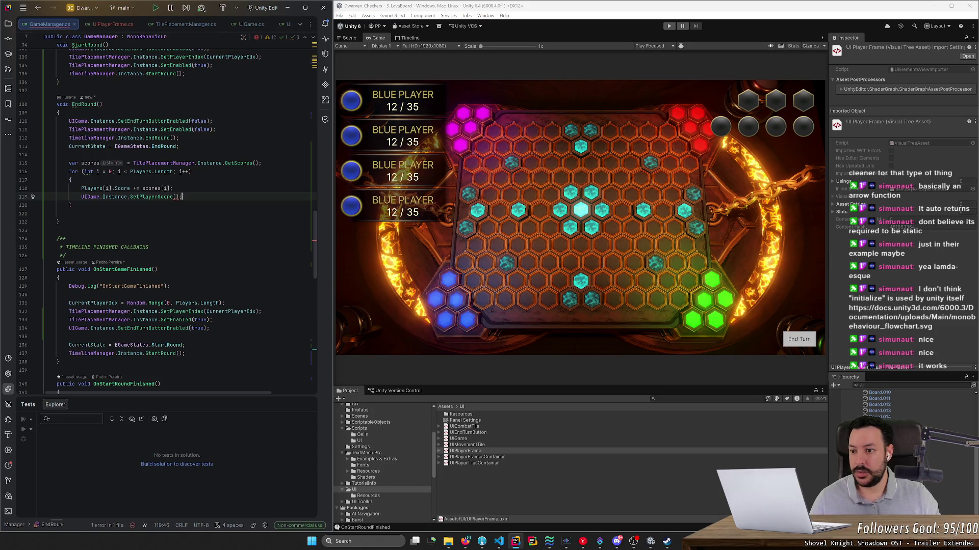
{"action": "type", "text": "Players[i"}
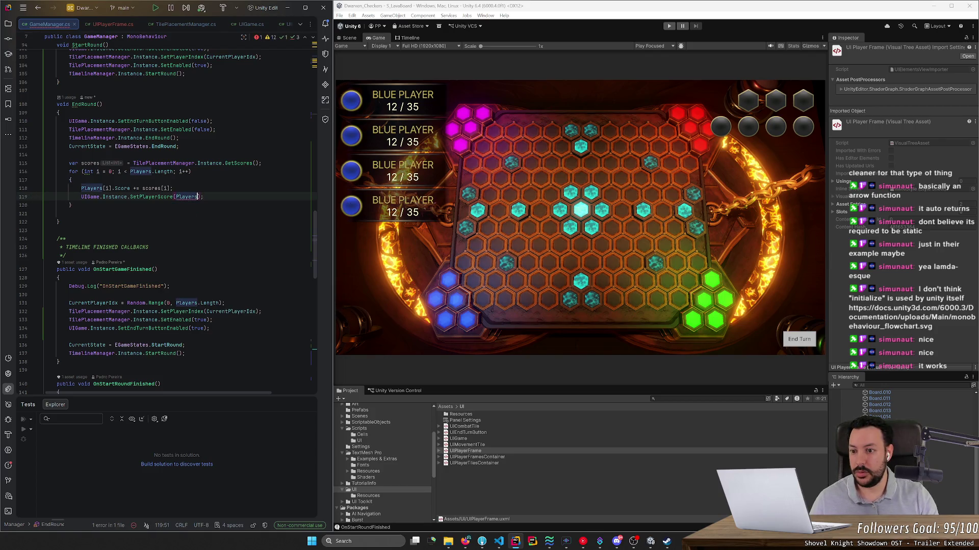
{"action": "type", "text": "].Score"}
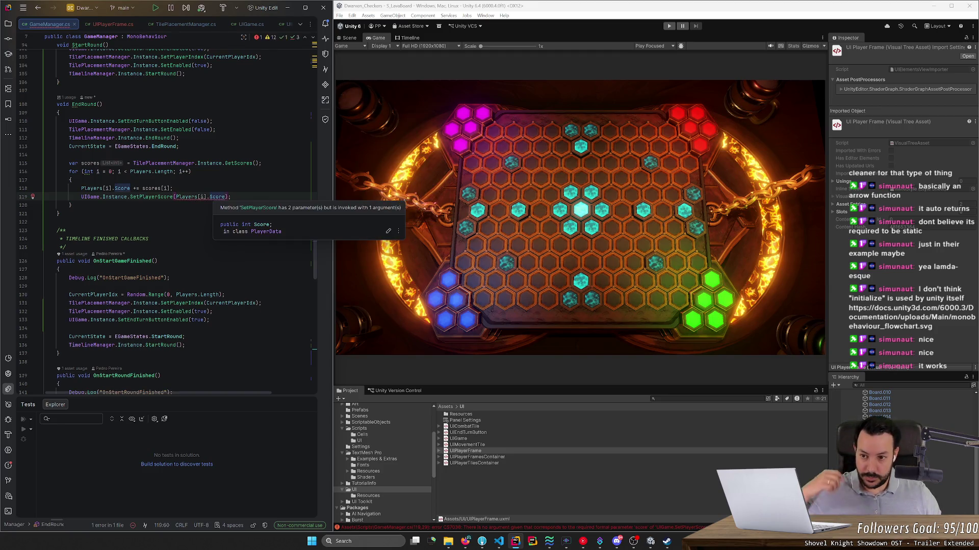
{"action": "left_click", "coordinate": [176, 196]}
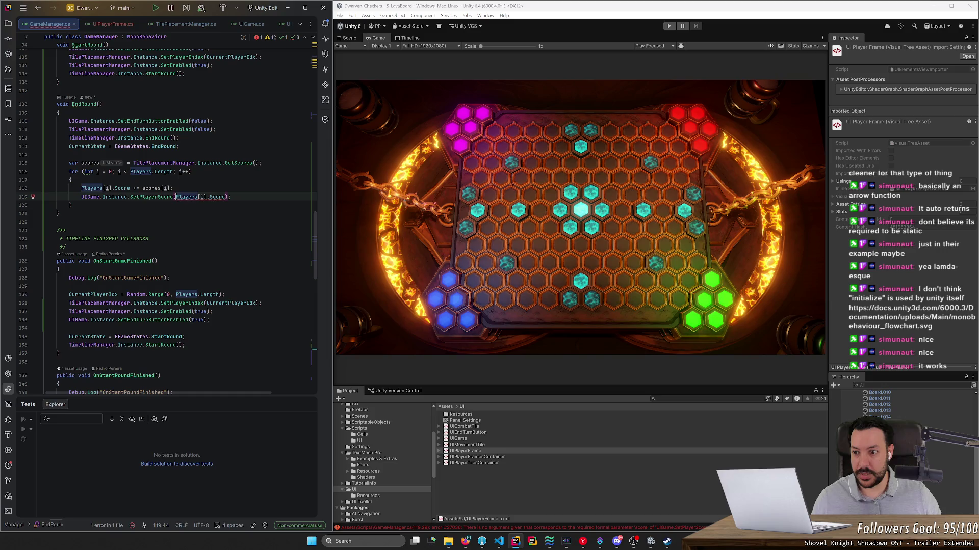
{"action": "type", "text": "i,"}
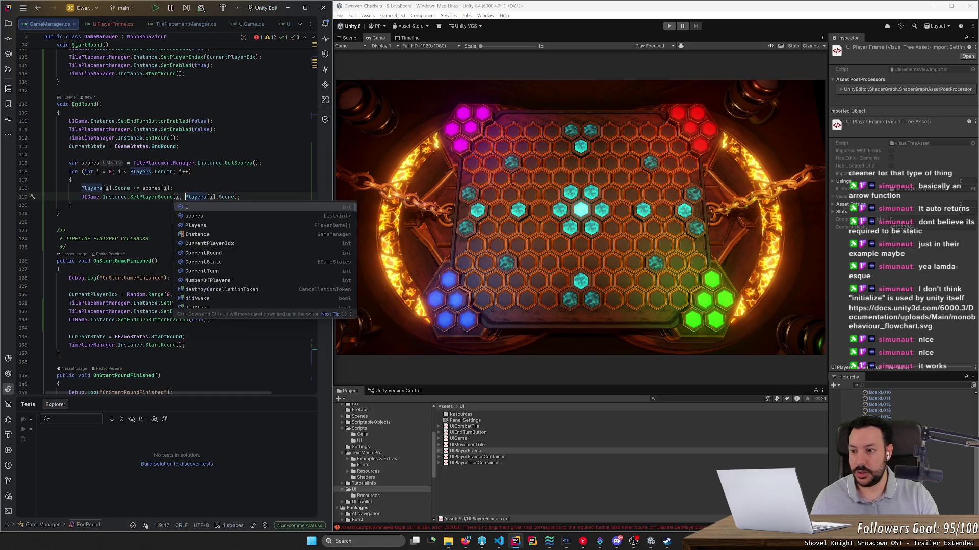
{"action": "left_click", "coordinate": [674, 28]}
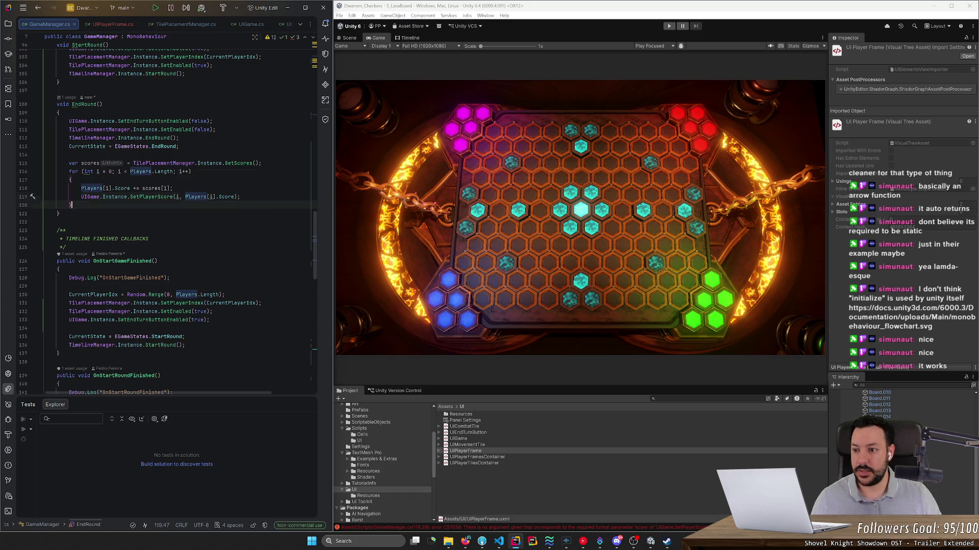
{"action": "left_click_drag", "start_coordinate": [73, 205], "coordinate": [32, 165]}
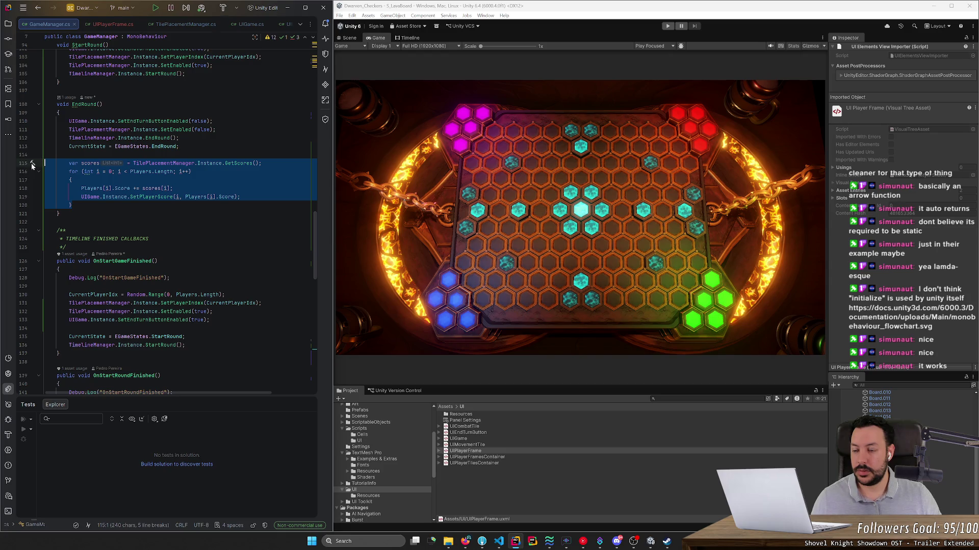
{"action": "left_click_drag", "start_coordinate": [31, 163], "coordinate": [33, 172]}
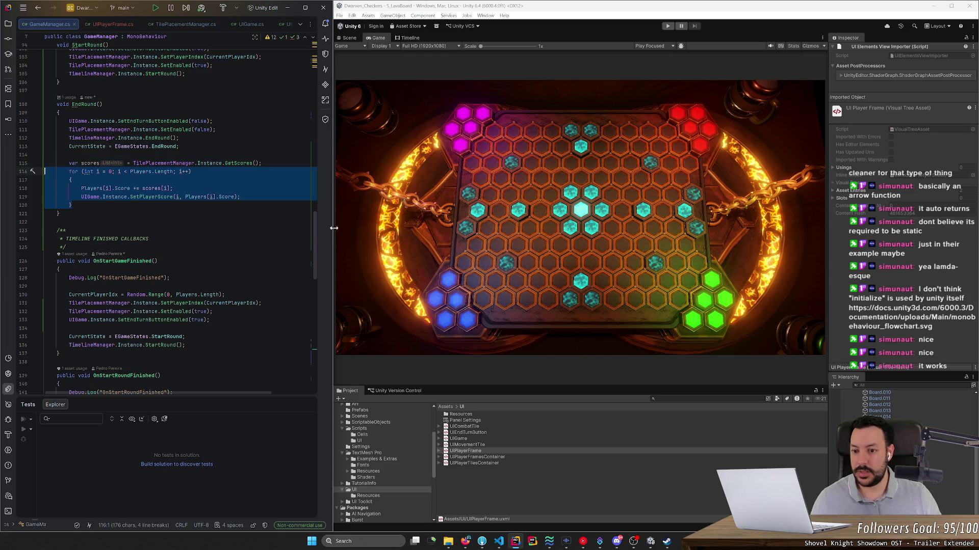
{"action": "left_click_drag", "start_coordinate": [316, 232], "coordinate": [328, 101]}
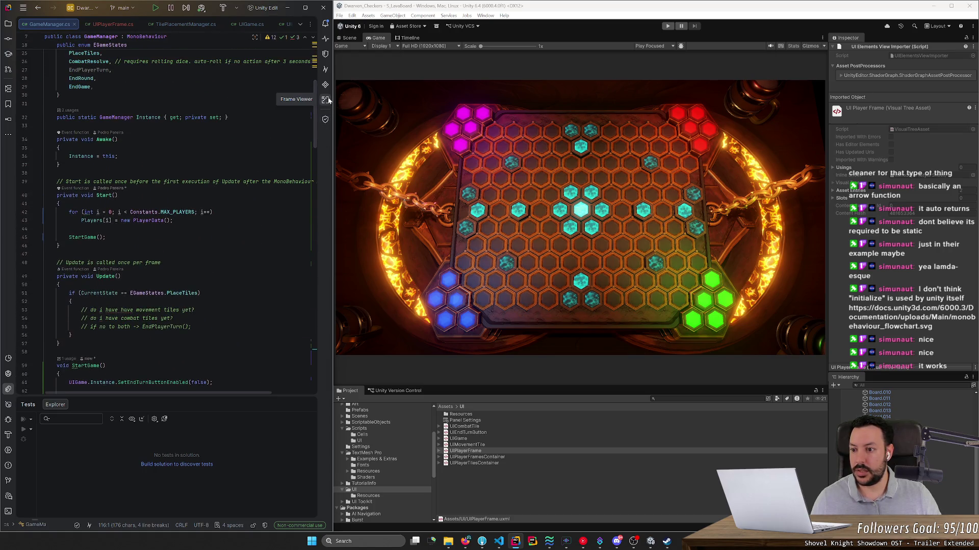
Step: Try adding braces to the player-creation loop in Start, then undo the change
{"action": "left_click", "coordinate": [213, 212]}
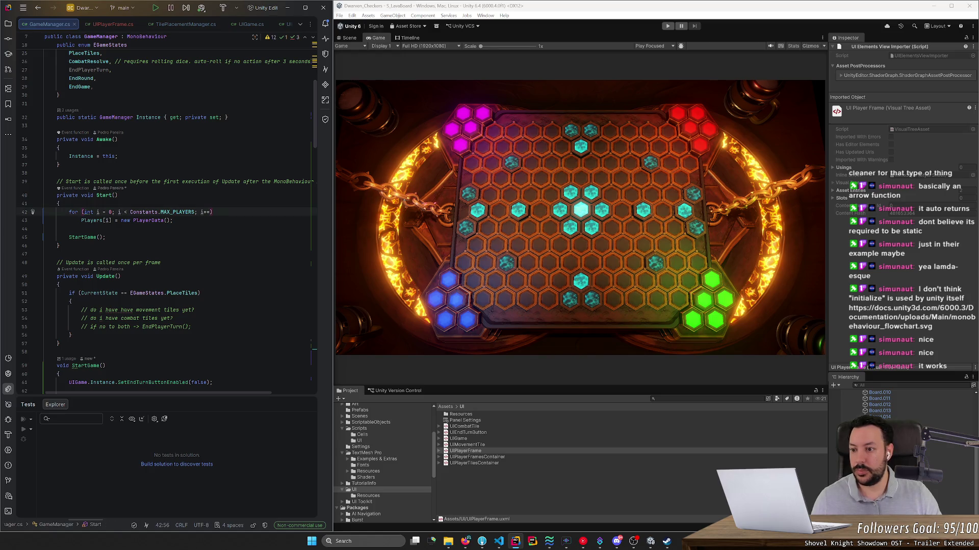
{"action": "key", "text": "Return"}
{"action": "type", "text": "{"}
{"action": "key", "text": "shift+Tab"}
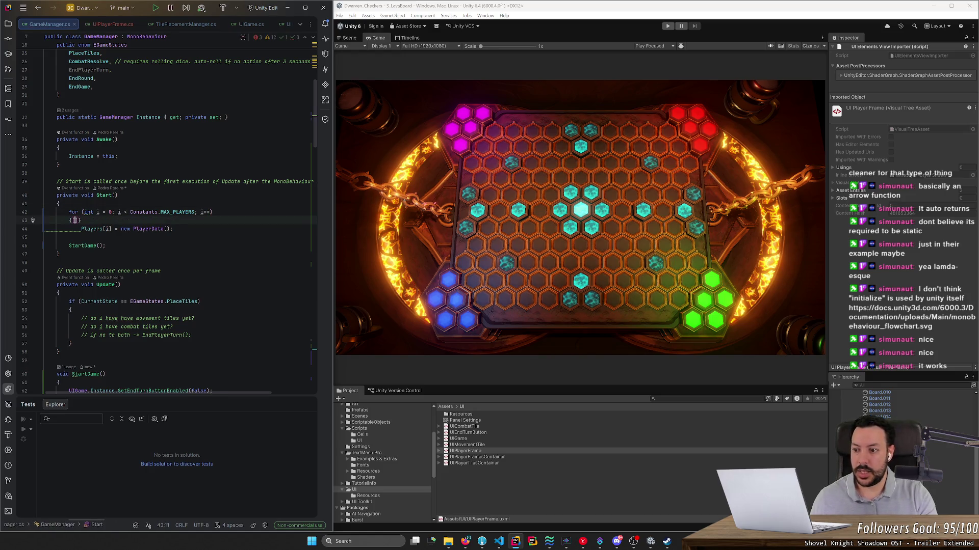
{"action": "key", "text": "Return"}
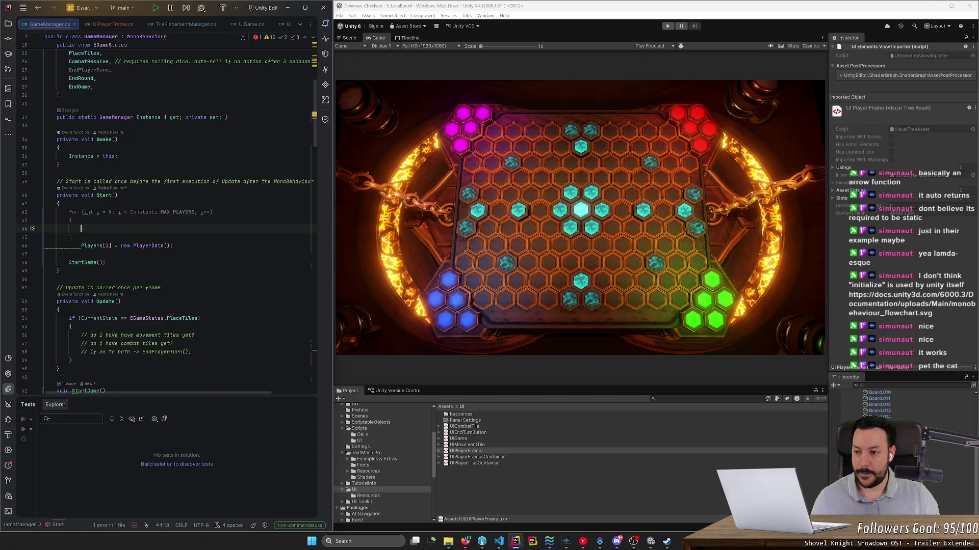
{"action": "key", "text": "Down"}
{"action": "key", "text": "Down"}
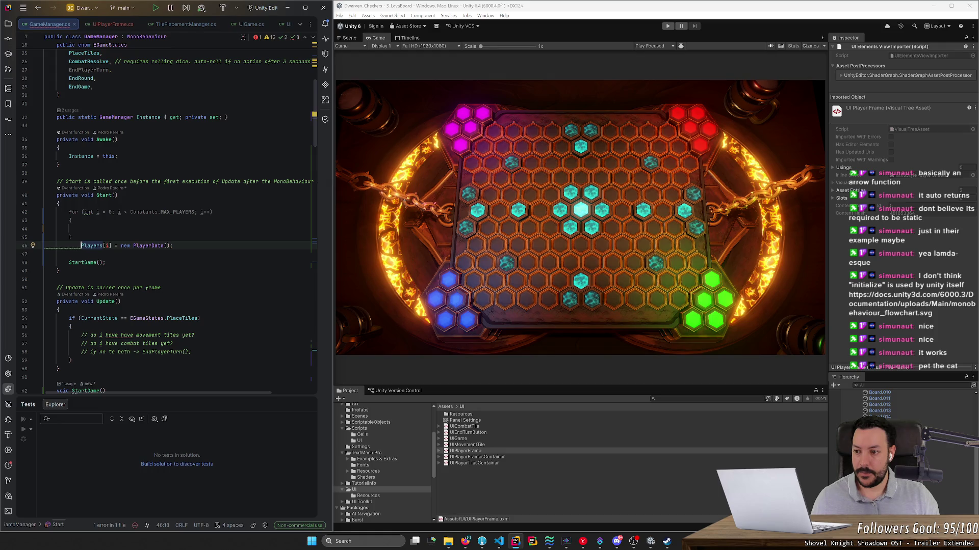
{"action": "key", "text": "ctrl+z"}
{"action": "key", "text": "ctrl+z"}
{"action": "key", "text": "ctrl+z"}
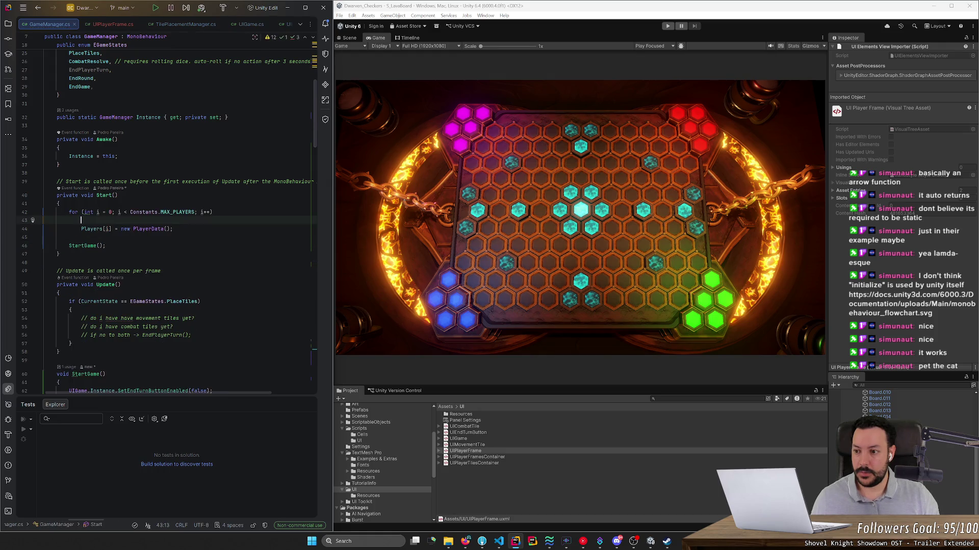
{"action": "key", "text": "ctrl+z"}
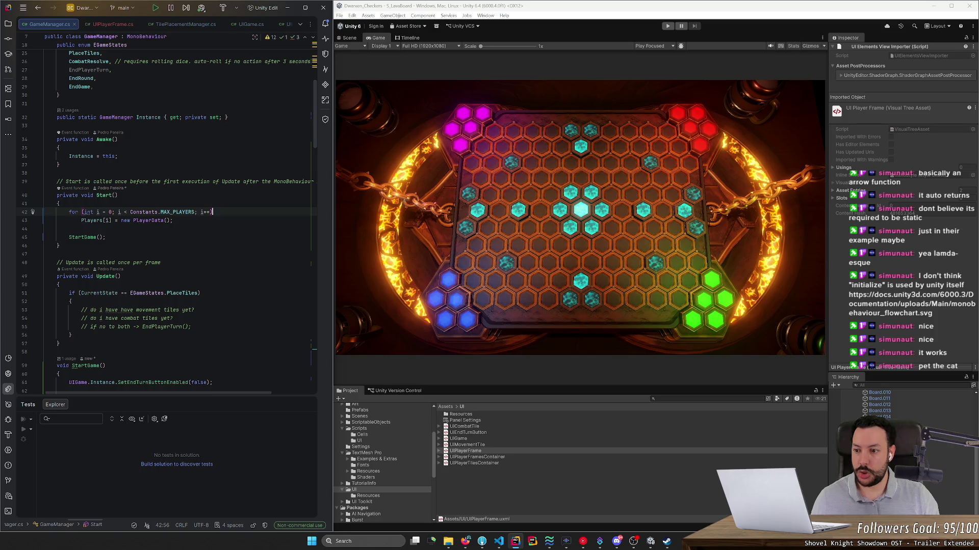
{"action": "left_click", "coordinate": [112, 24]}
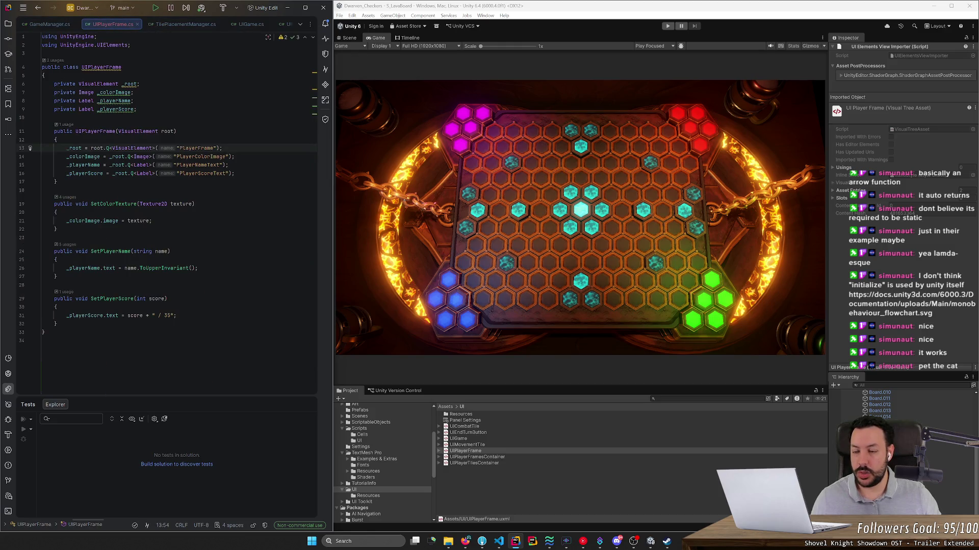
Step: Back in GameManager.cs, review the SetPlayerScore call line and the StartGame declaration
{"action": "key", "text": "ctrl+Tab"}
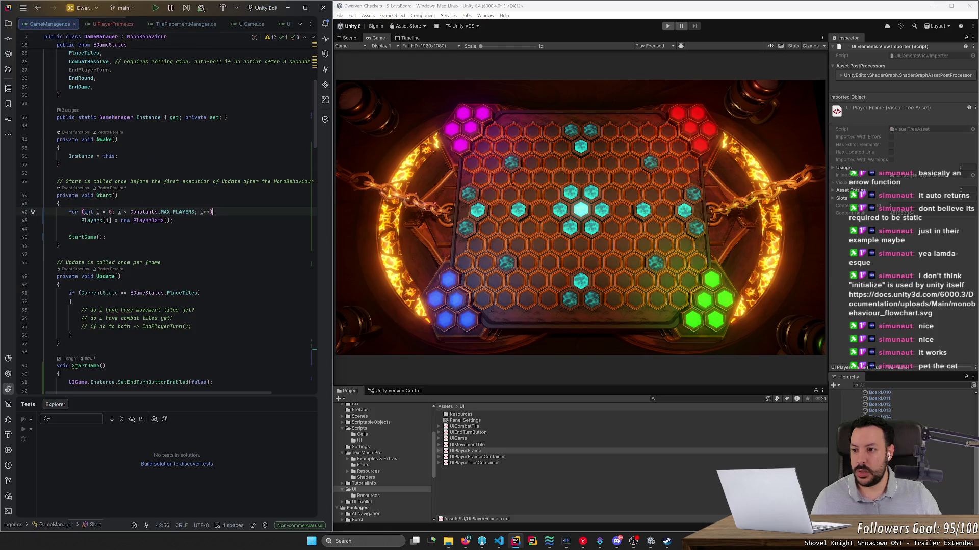
{"action": "scroll", "coordinate": [167, 226], "scroll_direction": "down", "scroll_amount": 3}
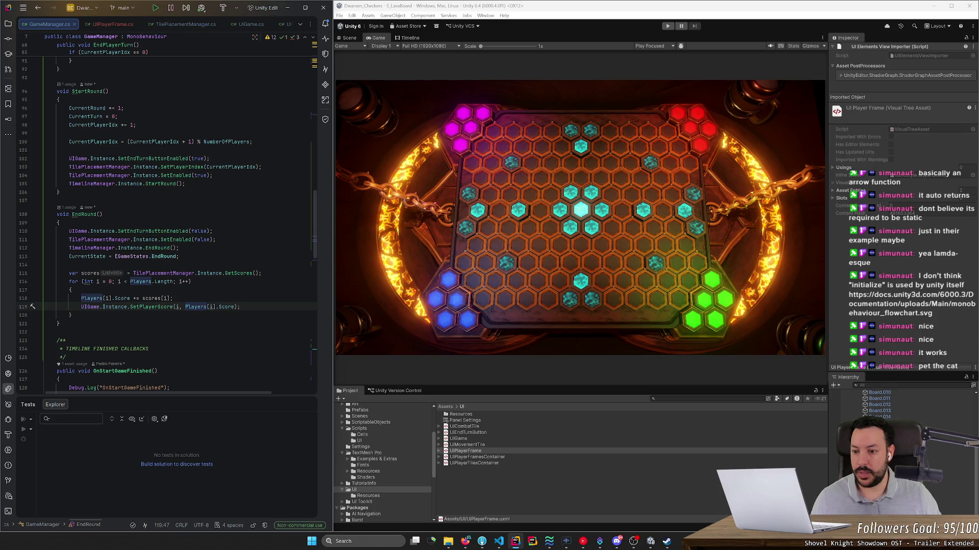
{"action": "triple_click", "coordinate": [153, 307]}
{"action": "scroll", "coordinate": [167, 225], "scroll_direction": "up", "scroll_amount": 20}
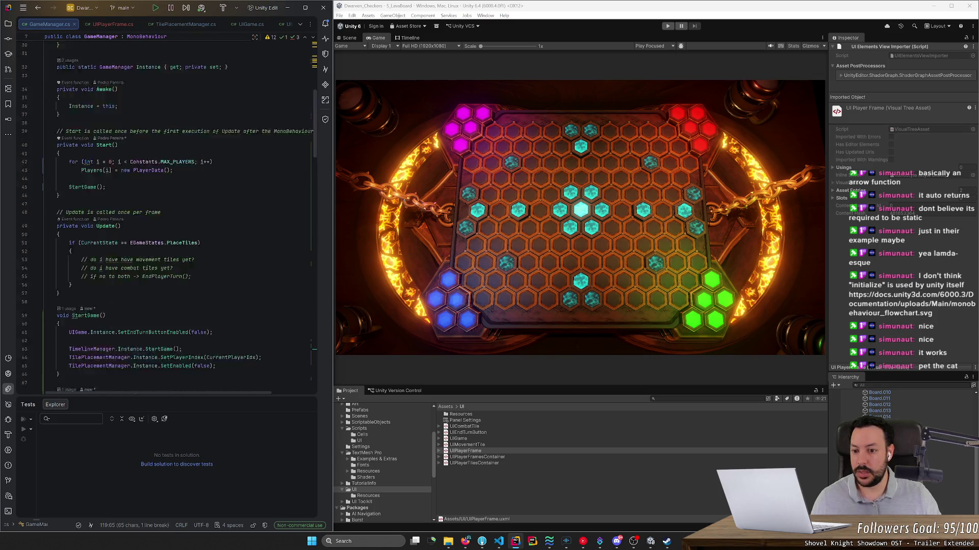
{"action": "scroll", "coordinate": [205, 83], "scroll_direction": "down", "scroll_amount": 6}
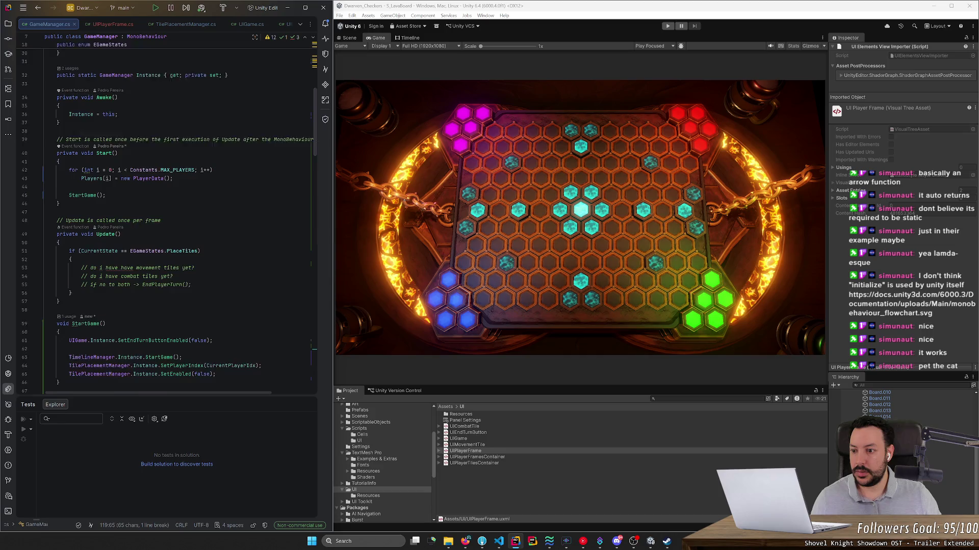
{"action": "scroll", "coordinate": [205, 83], "scroll_direction": "up", "scroll_amount": 2}
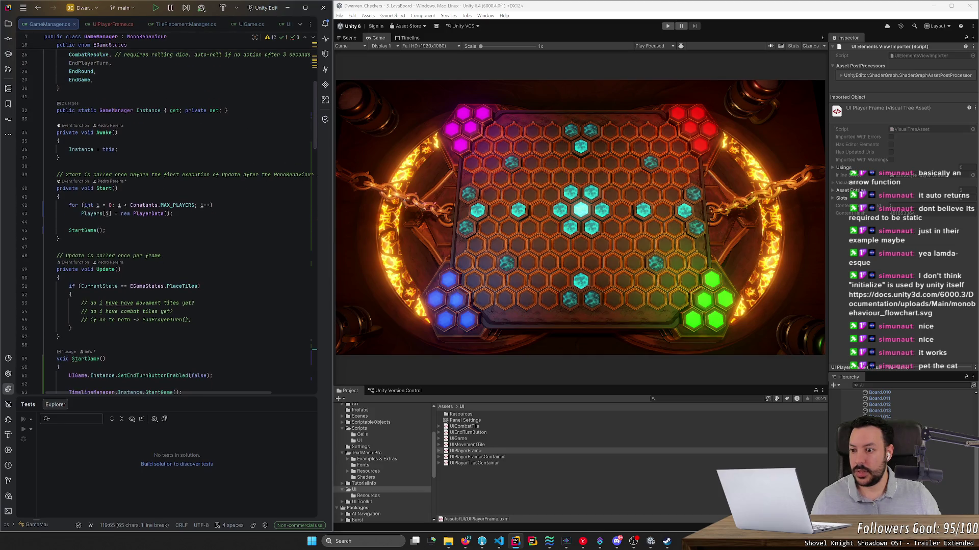
{"action": "left_click", "coordinate": [85, 234], "text": "ctrl"}
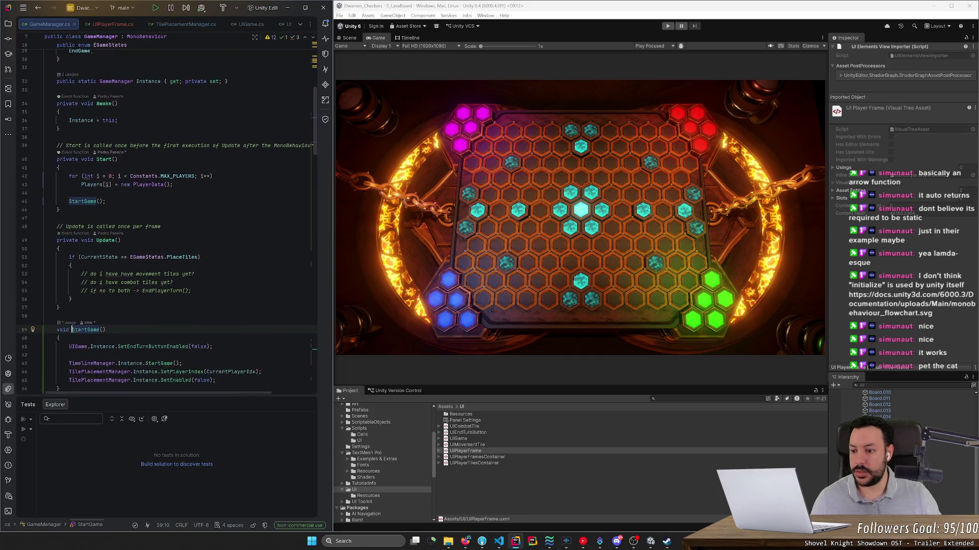
{"action": "scroll", "coordinate": [168, 214], "scroll_direction": "up", "scroll_amount": 3}
Step: Give the Start loop braces and add a SetPlayerScore call after Players[i] = new PlayerData()
{"action": "left_click", "coordinate": [213, 205]}
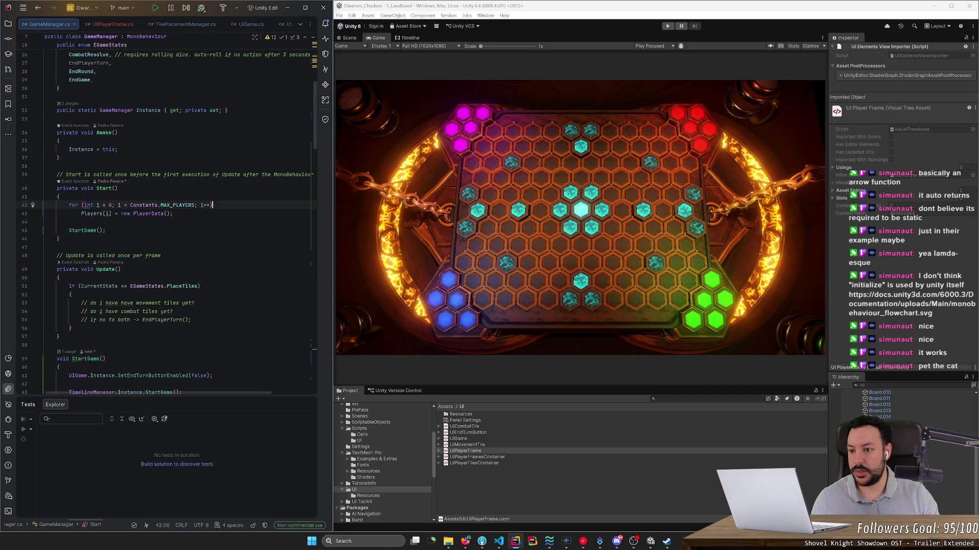
{"action": "key", "text": "Return"}
{"action": "type", "text": "{"}
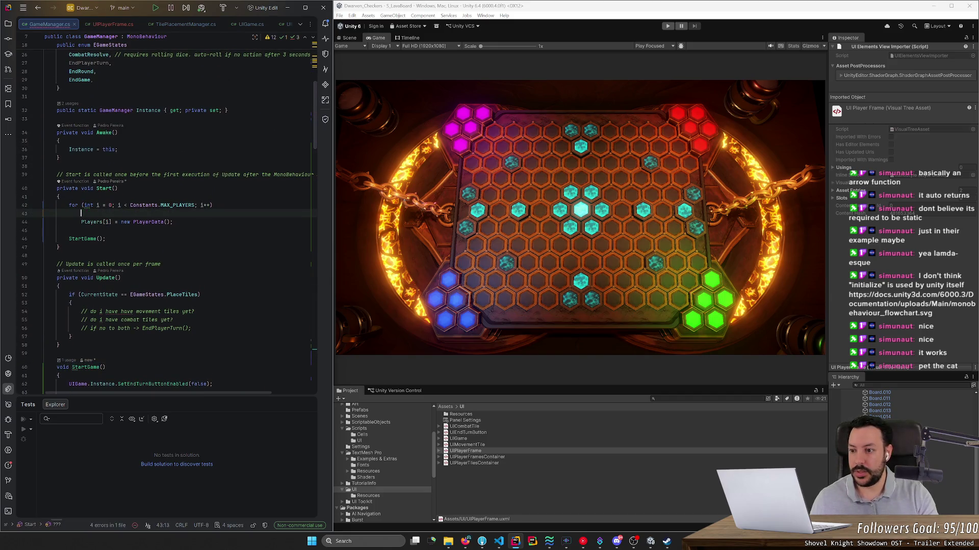
{"action": "key", "text": "Down"}
{"action": "key", "text": "End"}
{"action": "key", "text": "Return"}
{"action": "key", "text": "Tab"}
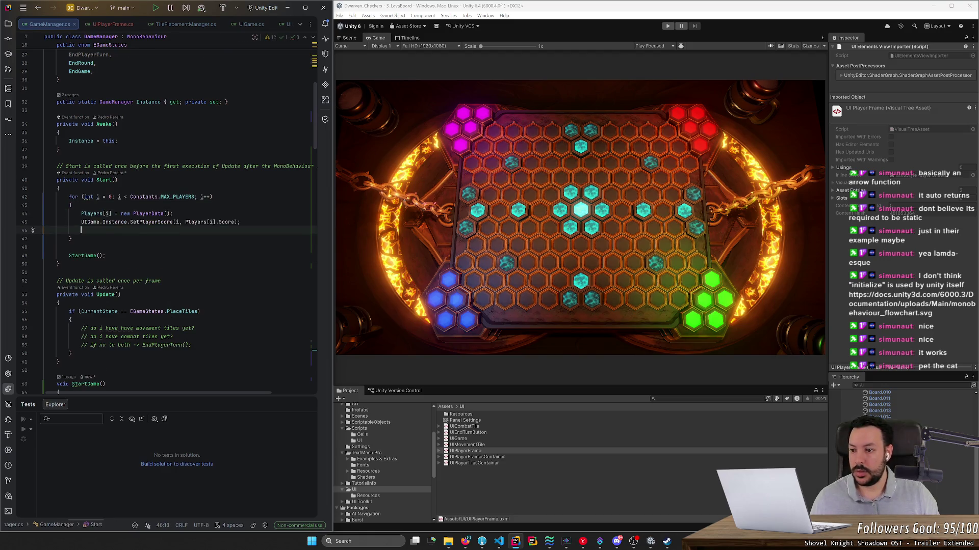
{"action": "key", "text": "Return"}
{"action": "key", "text": "ctrl+y"}
Step: Change the call to SetPlayerScore(i, 0) and save GameManager.cs
{"action": "left_click_drag", "start_coordinate": [233, 221], "coordinate": [185, 222]}
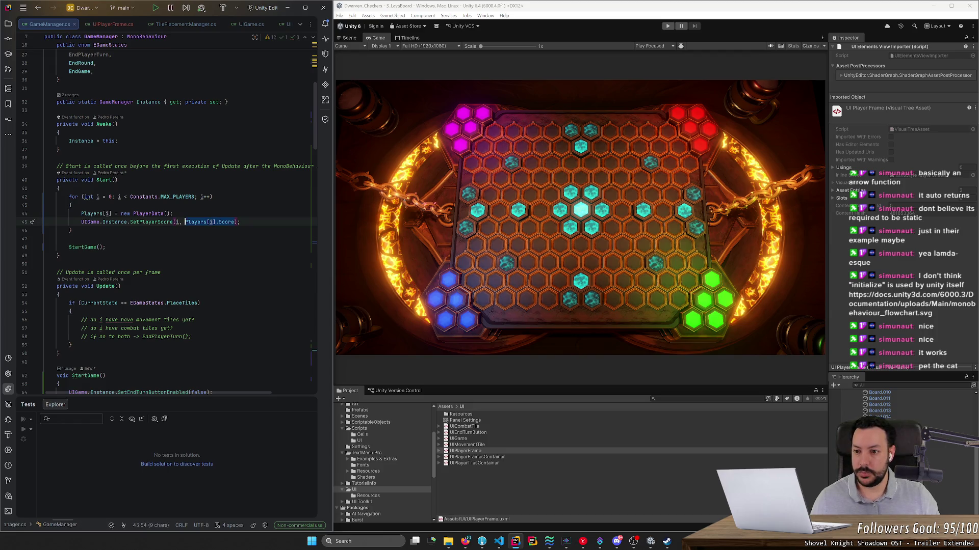
{"action": "type", "text": "0"}
{"action": "left_click", "coordinate": [72, 230]}
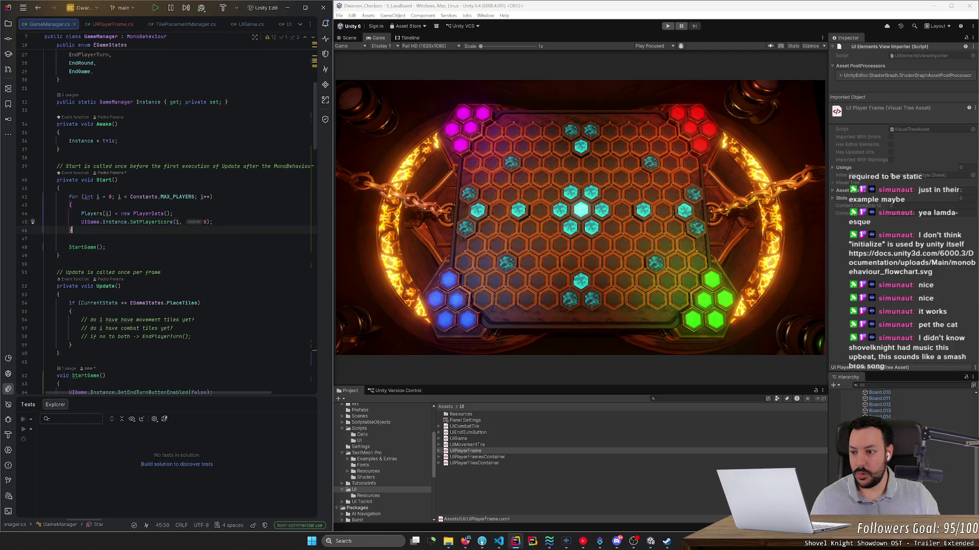
{"action": "key", "text": "ctrl+s"}
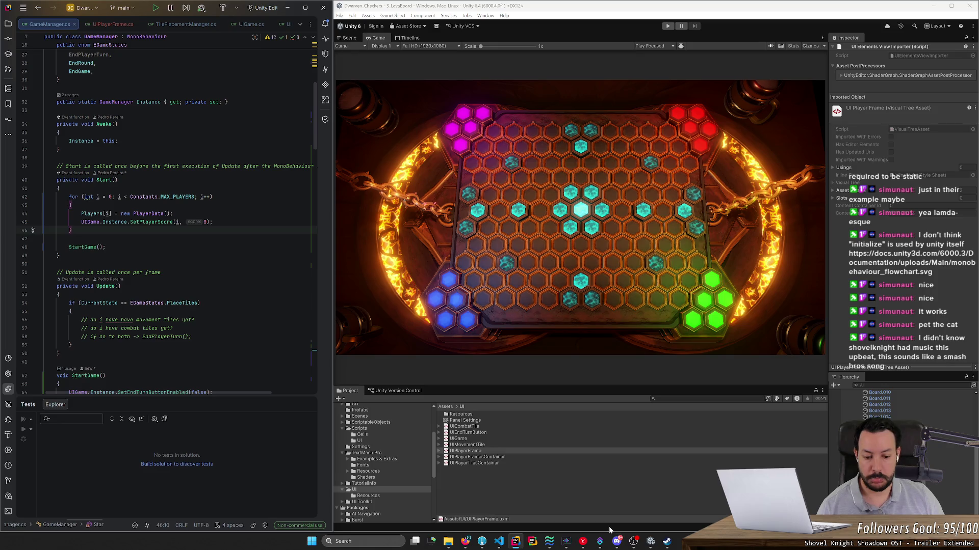
Step: Show YouTube Music's now-playing page for 'Shovel Knight Showdown OST - Trailer Extended'
{"action": "left_click", "coordinate": [581, 542]}
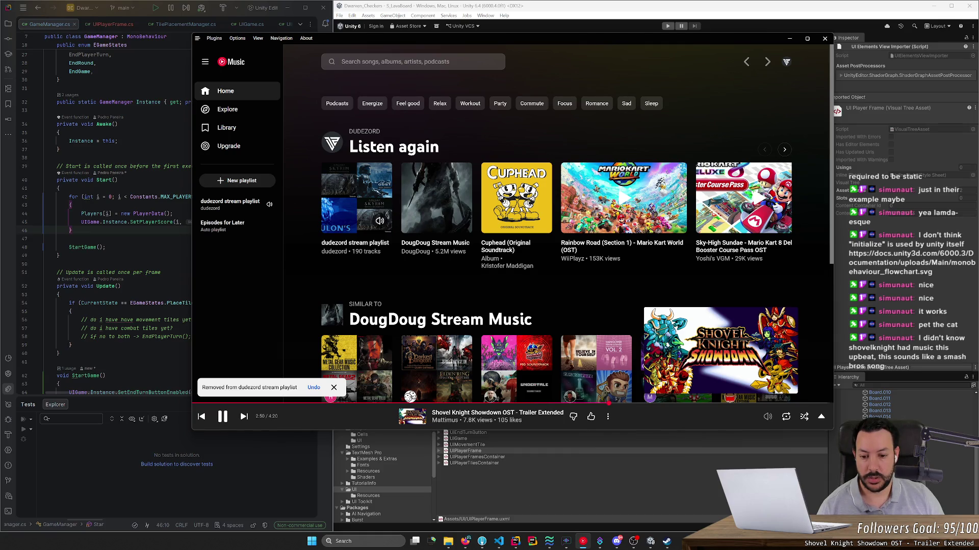
{"action": "mouse_move", "coordinate": [431, 413]}
{"action": "left_mouse_down"}
{"action": "mouse_move", "coordinate": [518, 414]}
{"action": "mouse_move", "coordinate": [520, 422]}
{"action": "mouse_move", "coordinate": [501, 414]}
{"action": "left_mouse_up"}
{"action": "key", "text": "ctrl+c"}
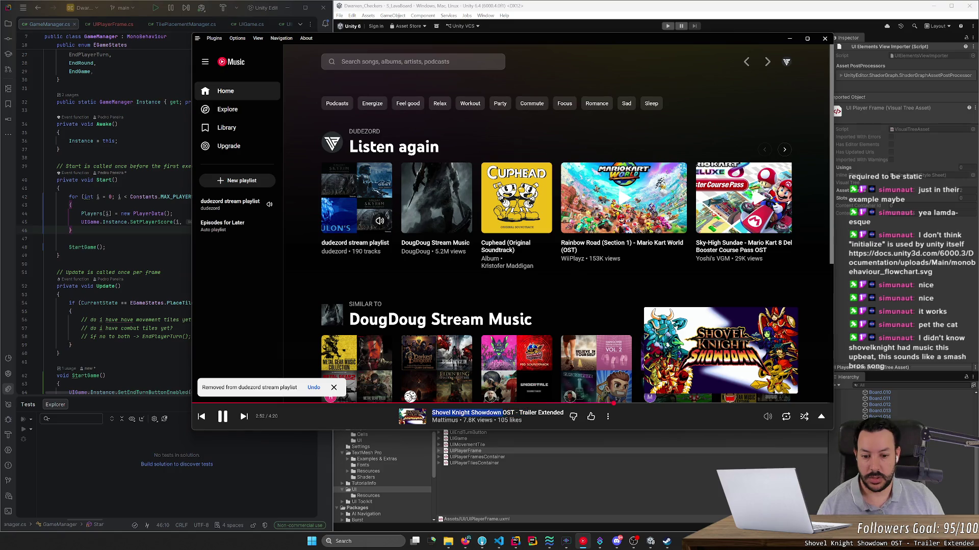
{"action": "left_click", "coordinate": [501, 414]}
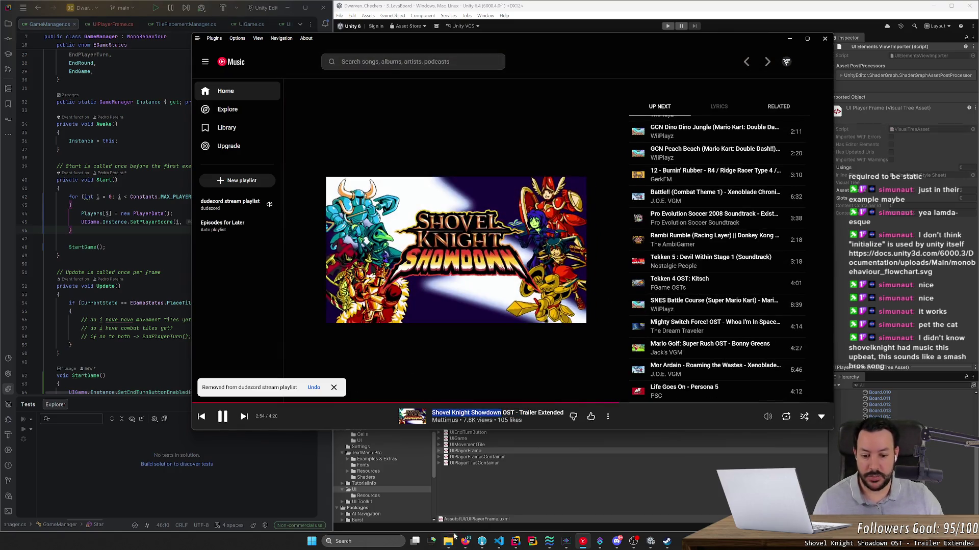
Step: Search Shovel Knight Showdown in a new browser tab, close it, and minimise browser and music player
{"action": "left_click", "coordinate": [465, 541]}
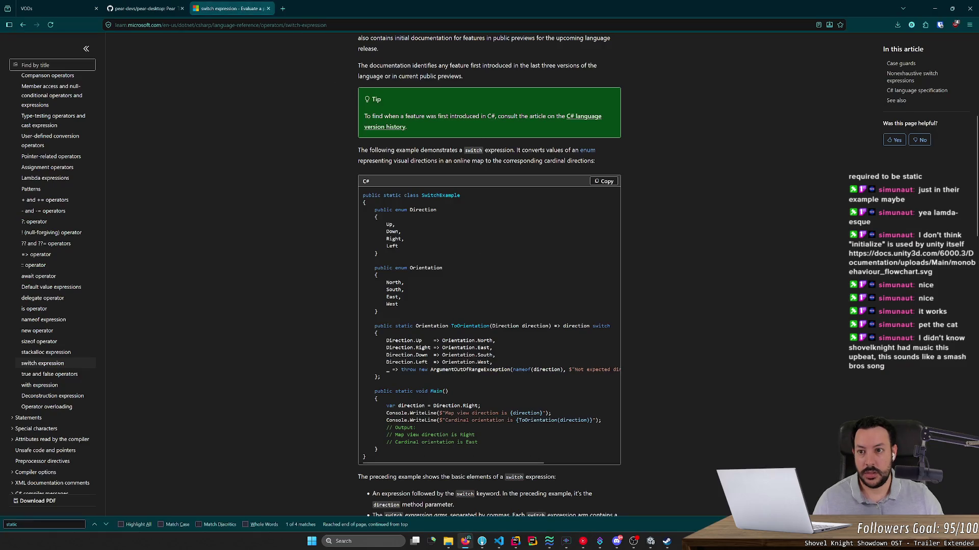
{"action": "left_click", "coordinate": [283, 8]}
{"action": "key", "text": "ctrl+v"}
{"action": "key", "text": "Return"}
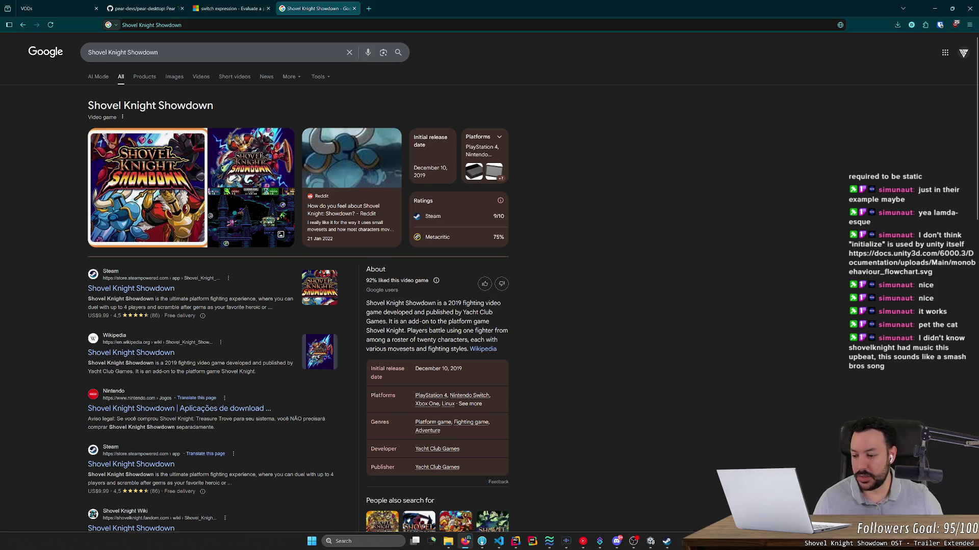
{"action": "left_click", "coordinate": [354, 8]}
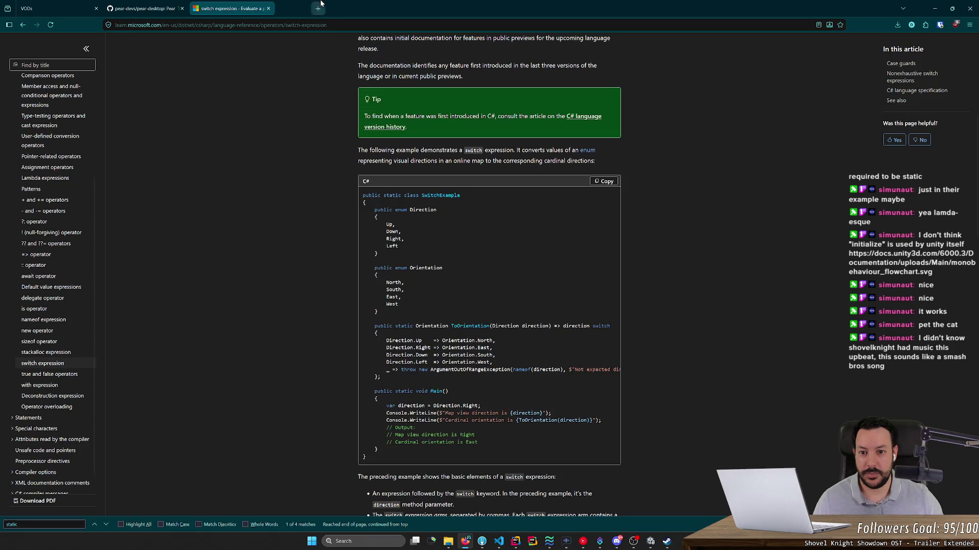
{"action": "left_click", "coordinate": [929, 7]}
{"action": "left_click", "coordinate": [789, 33]}
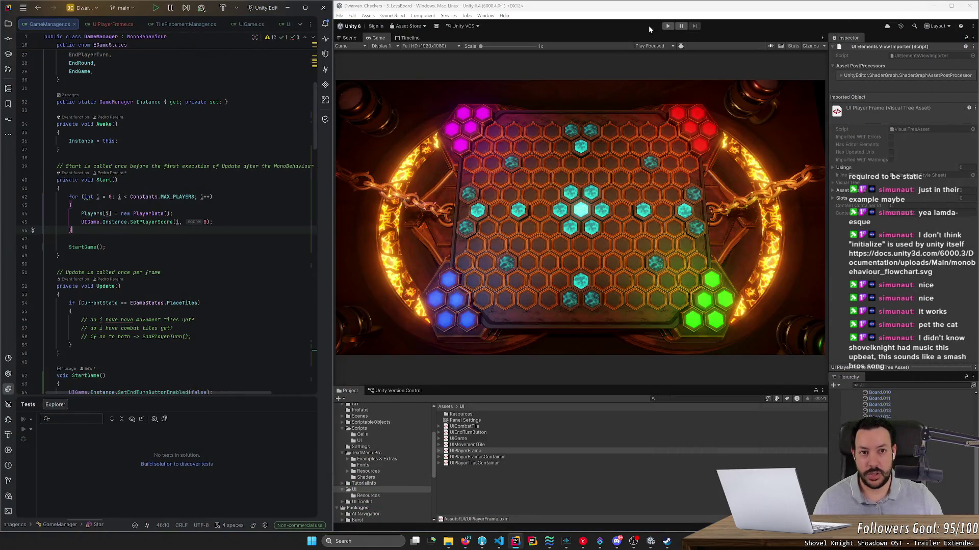
Step: Start play mode and maximise Unity to show all four player frames at 0/35
{"action": "left_click", "coordinate": [667, 26]}
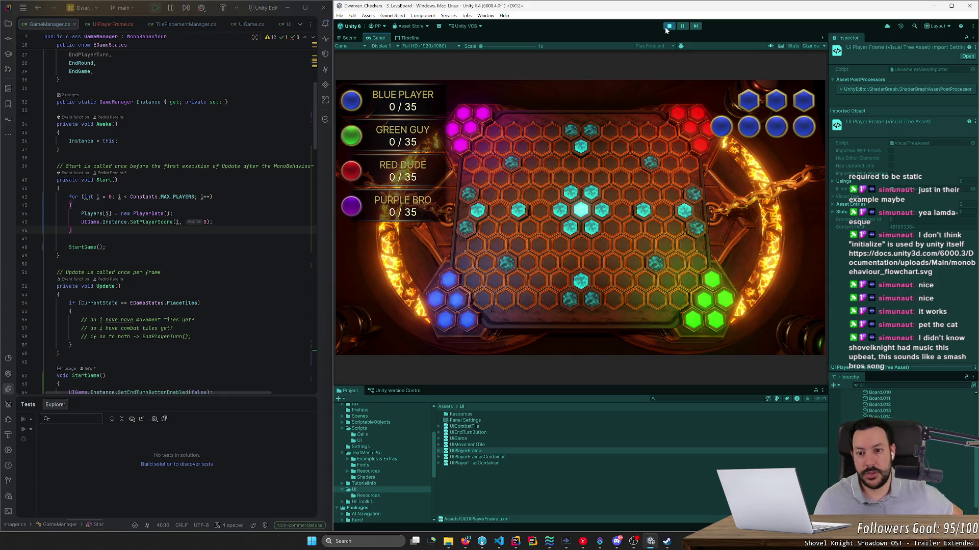
{"action": "double_click", "coordinate": [612, 9]}
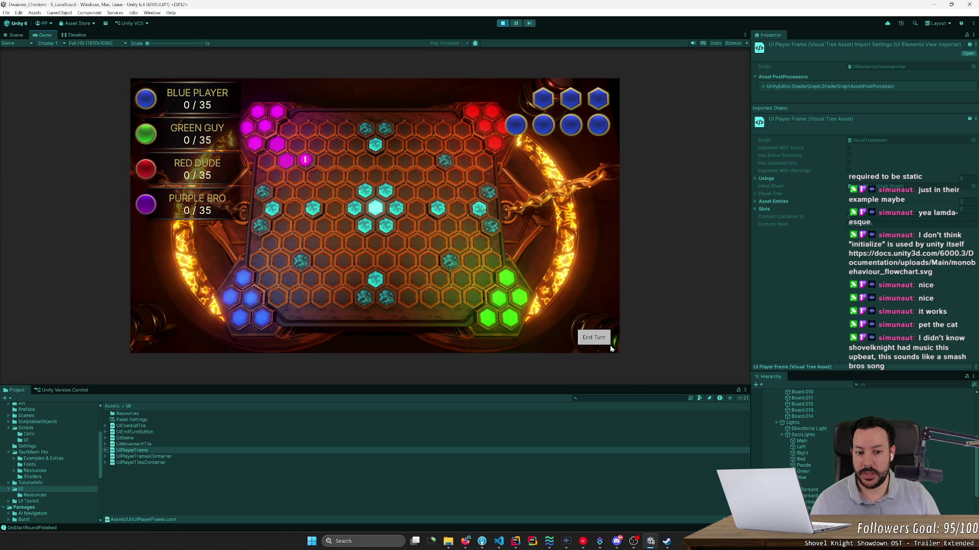
Step: Play blue, green and red turns and end the round: Blue 2, Green 10, Red 0, Purple 1
{"action": "left_click", "coordinate": [591, 341]}
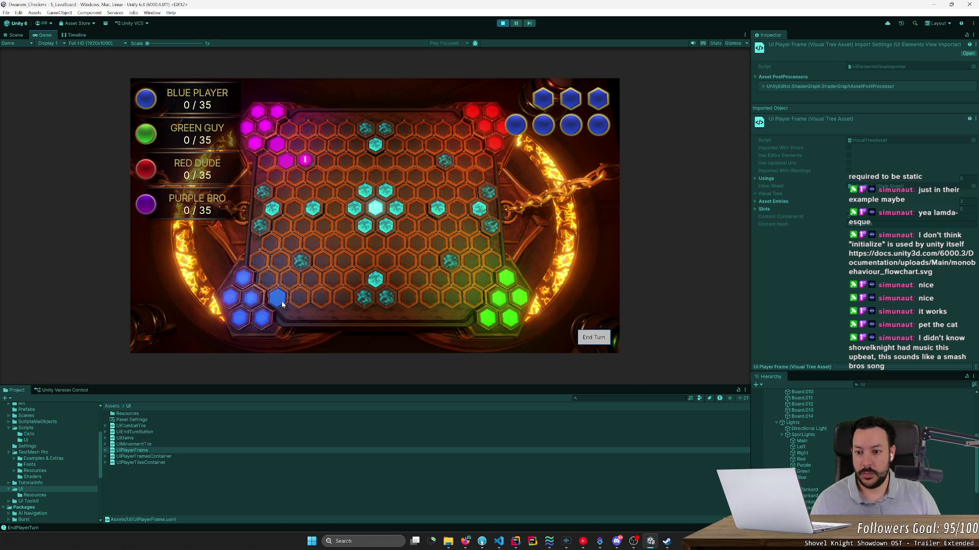
{"action": "left_click_drag", "start_coordinate": [282, 304], "coordinate": [388, 301]}
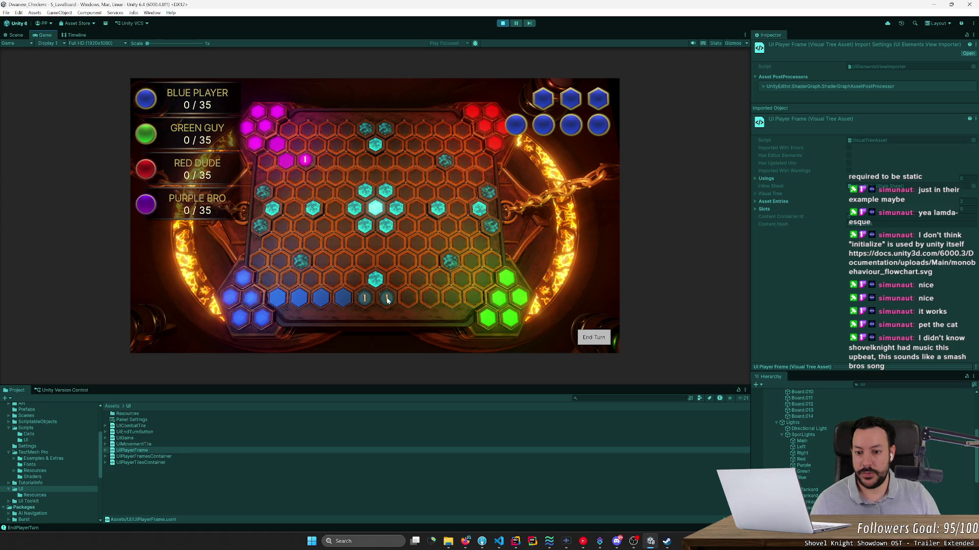
{"action": "left_click", "coordinate": [593, 343]}
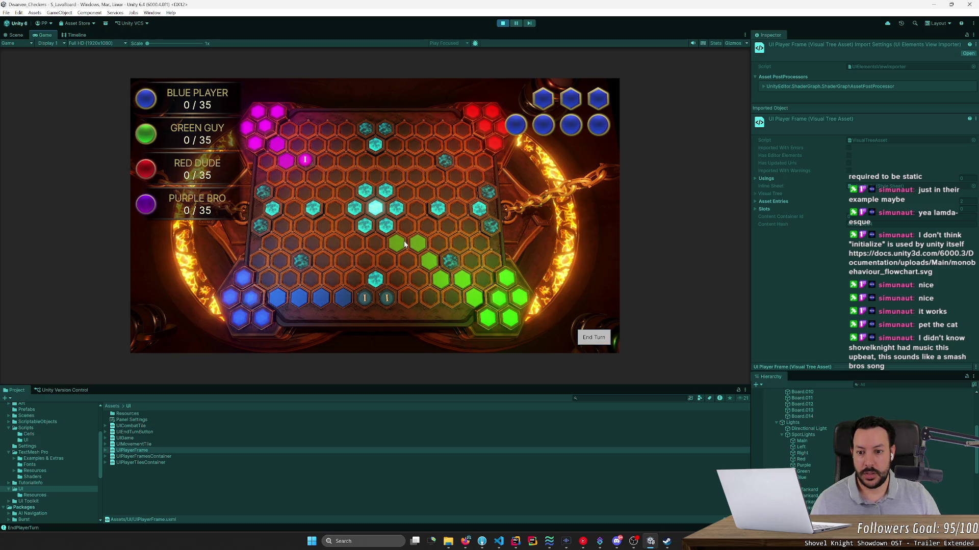
{"action": "left_click", "coordinate": [389, 232]}
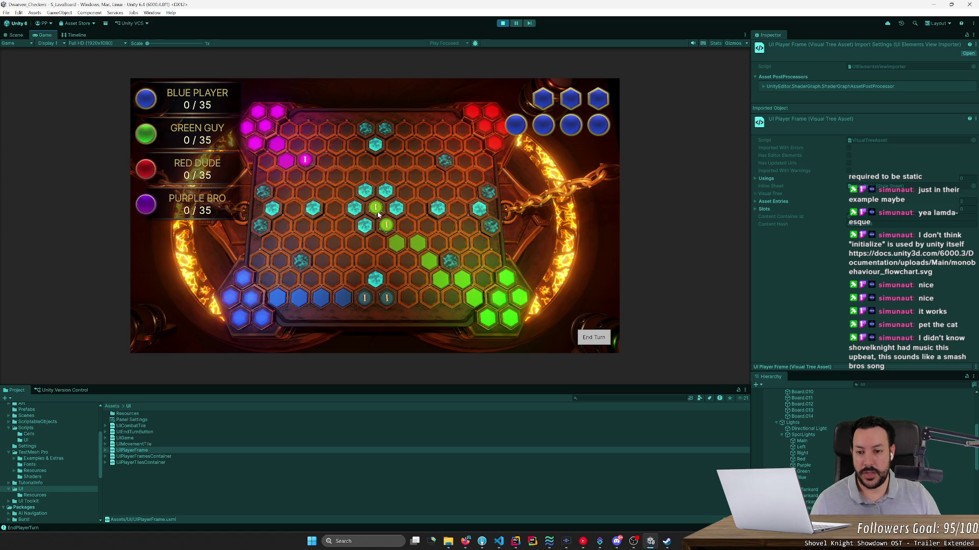
{"action": "left_click", "coordinate": [451, 261]}
{"action": "left_click", "coordinate": [491, 224]}
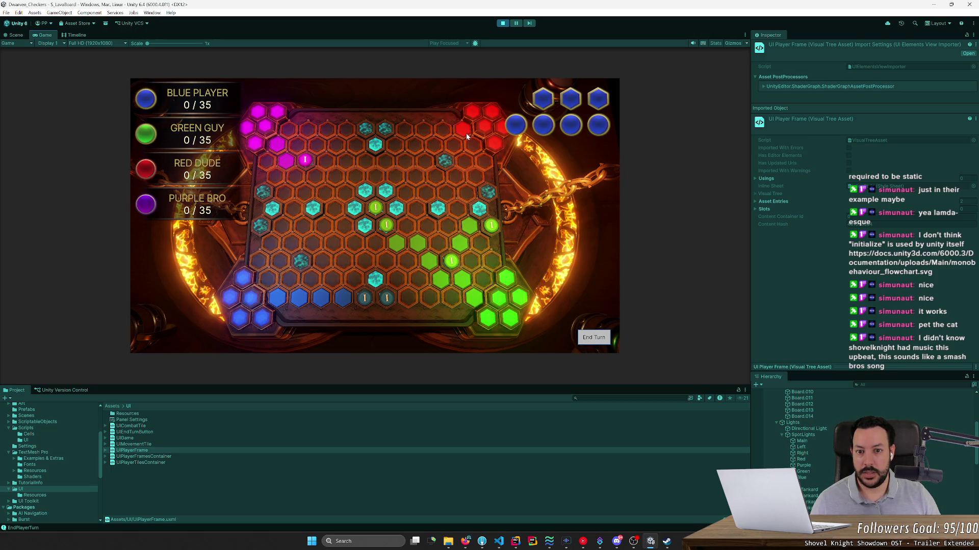
{"action": "mouse_move", "coordinate": [466, 133]}
{"action": "left_mouse_down"}
{"action": "mouse_move", "coordinate": [450, 138]}
{"action": "mouse_move", "coordinate": [459, 174]}
{"action": "mouse_move", "coordinate": [436, 174]}
{"action": "left_mouse_up"}
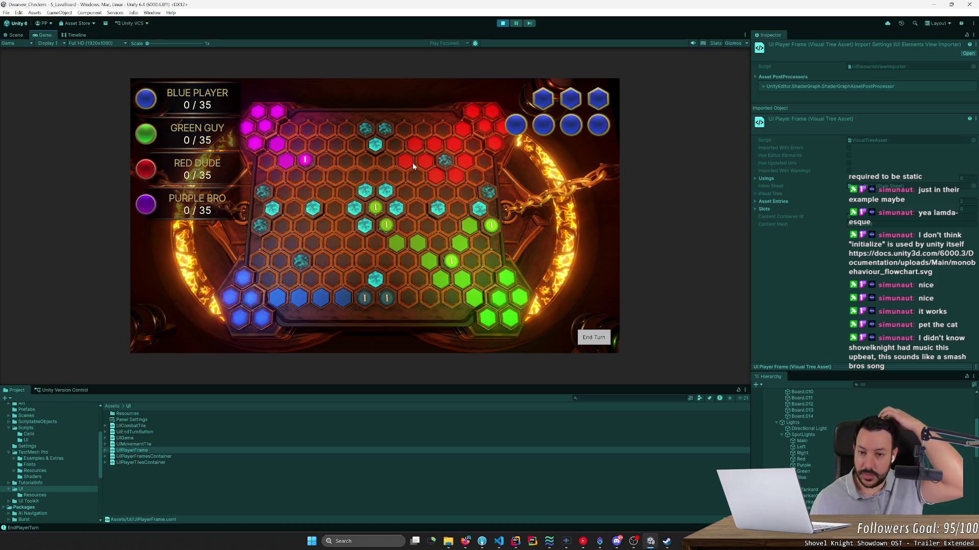
{"action": "left_click", "coordinate": [594, 339]}
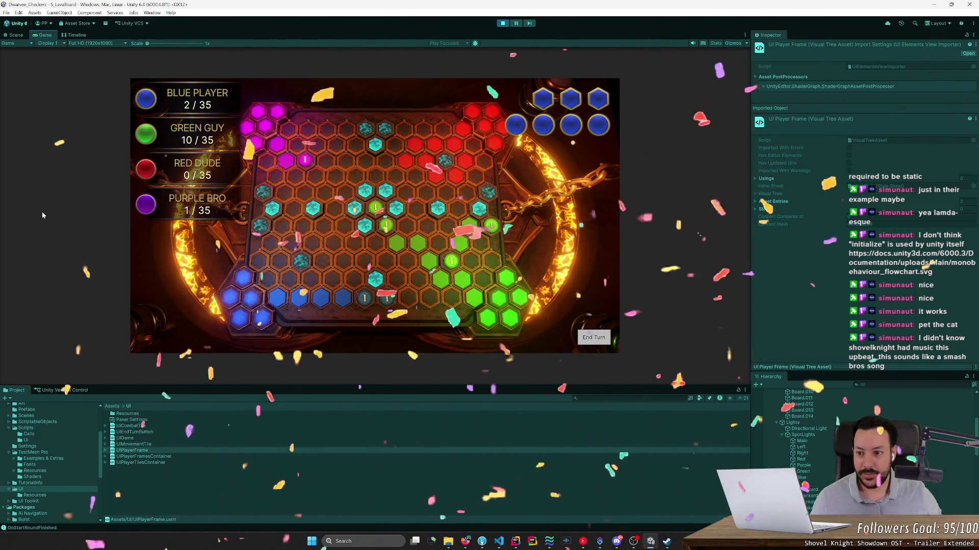
{"action": "key", "text": "super+shift+s"}
{"action": "key", "text": "Escape"}
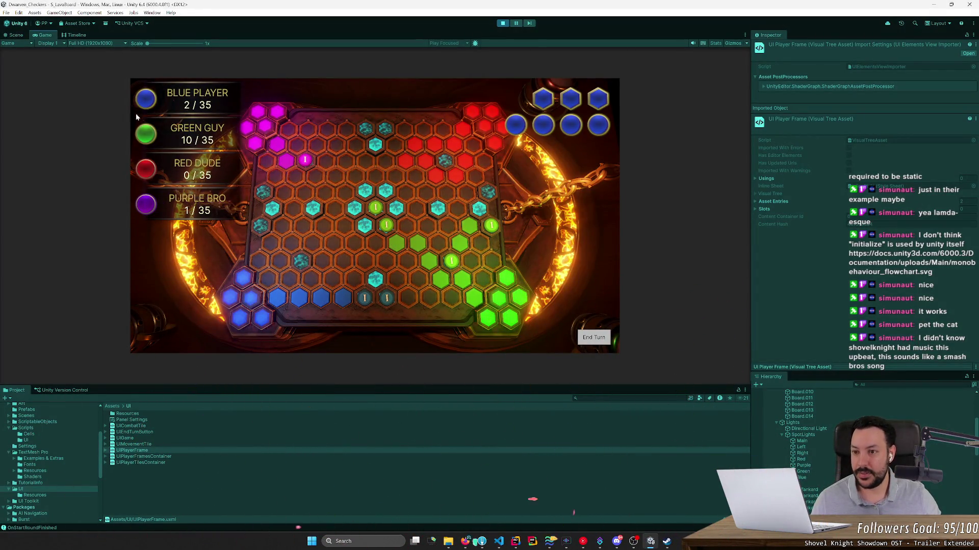
{"action": "key", "text": "super+shift+s"}
{"action": "mouse_move", "coordinate": [129, 76]}
{"action": "left_mouse_down"}
{"action": "mouse_move", "coordinate": [309, 204]}
{"action": "mouse_move", "coordinate": [620, 354]}
{"action": "left_mouse_up"}
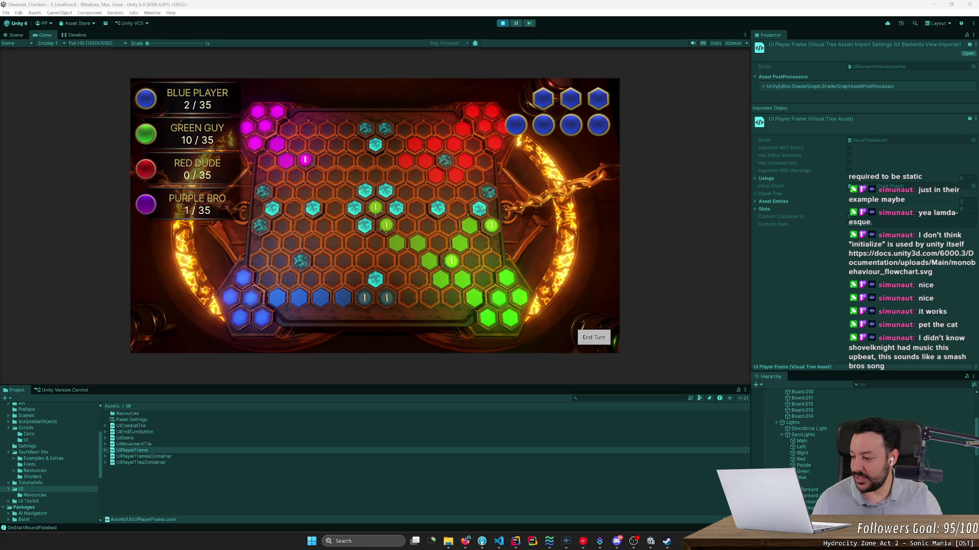
Step: End five more turns in the running game until scores read Blue 8, Green 40, Red 0, Purple 4 of 35
{"action": "left_click", "coordinate": [198, 270]}
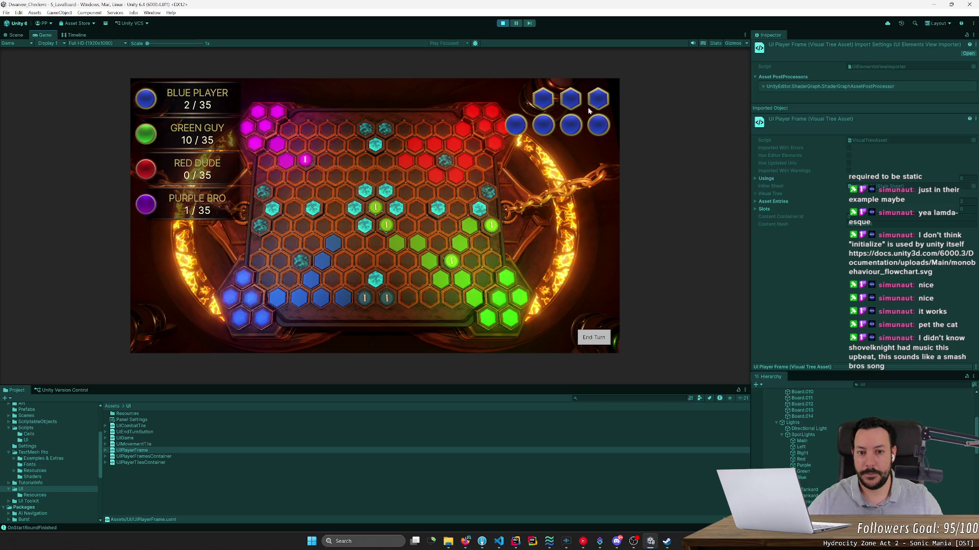
{"action": "left_click", "coordinate": [595, 343]}
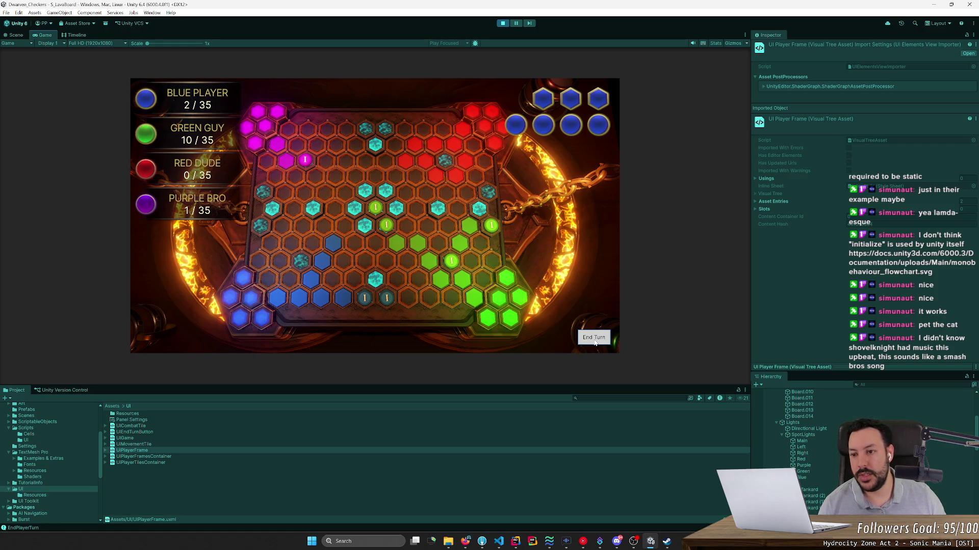
{"action": "left_click", "coordinate": [594, 343]}
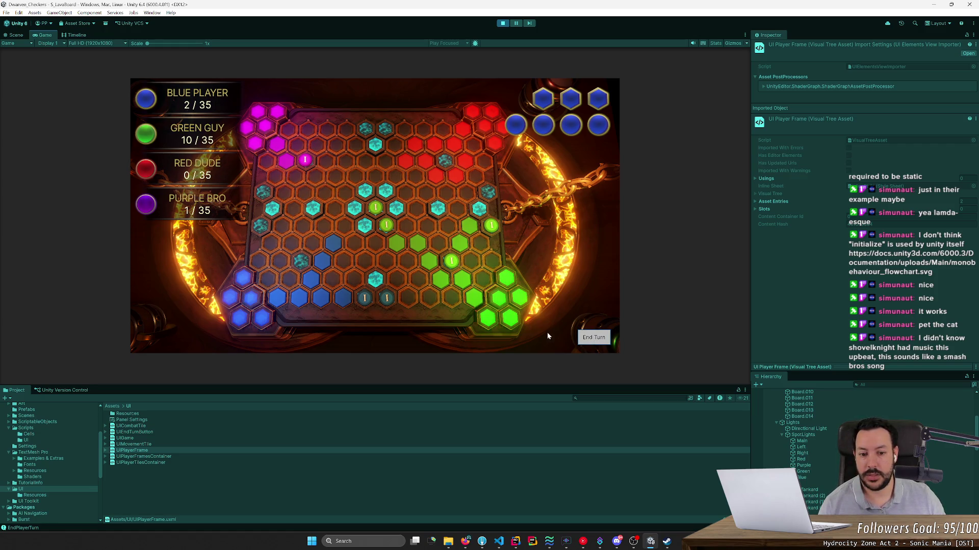
{"action": "left_click", "coordinate": [591, 339]}
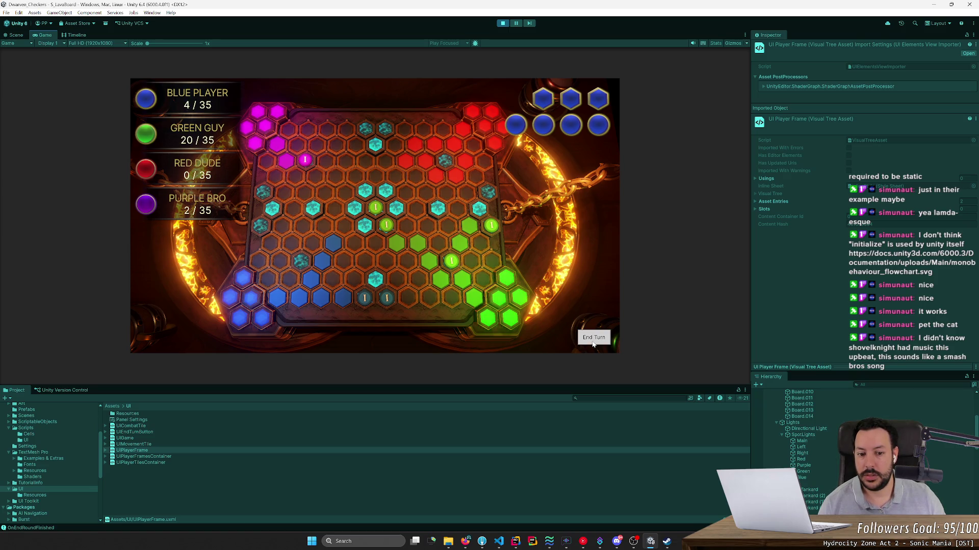
{"action": "left_click", "coordinate": [593, 343]}
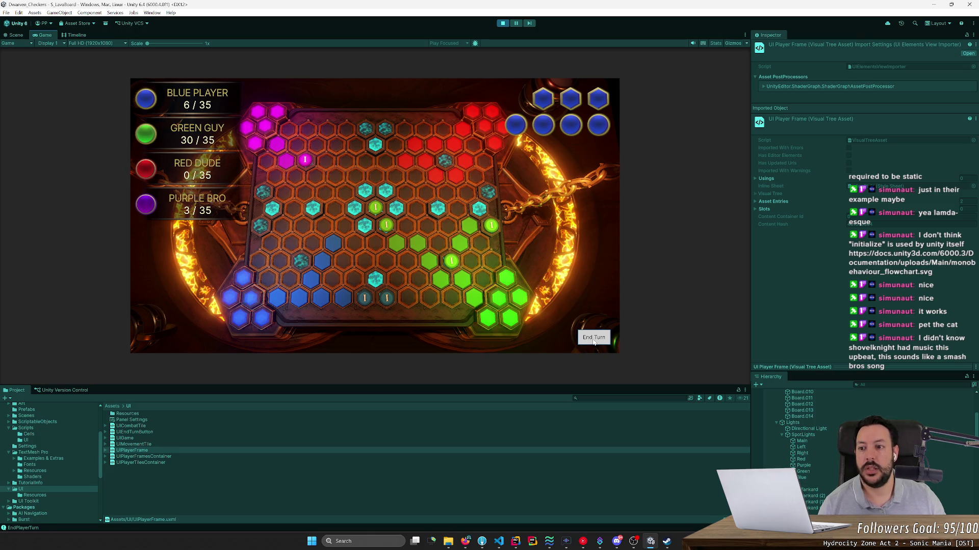
{"action": "left_click", "coordinate": [594, 342]}
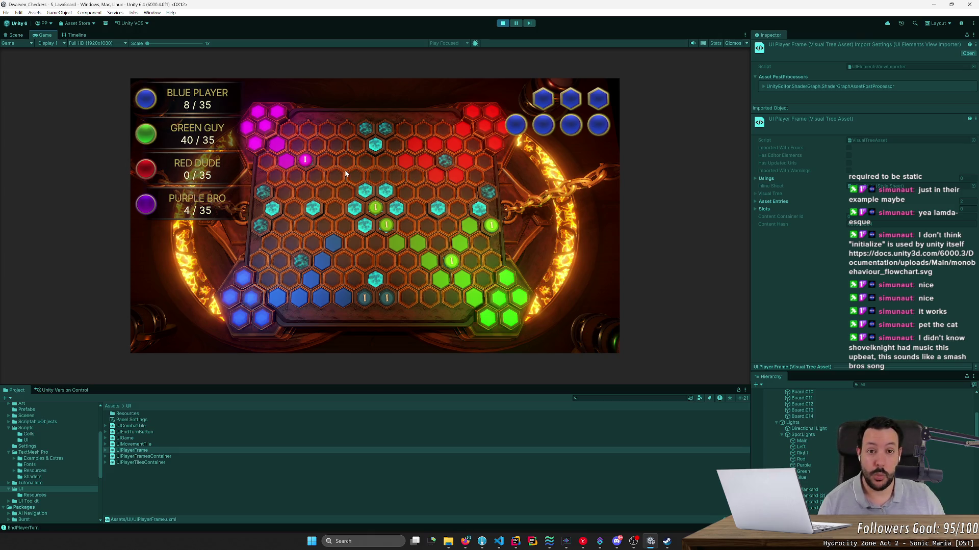